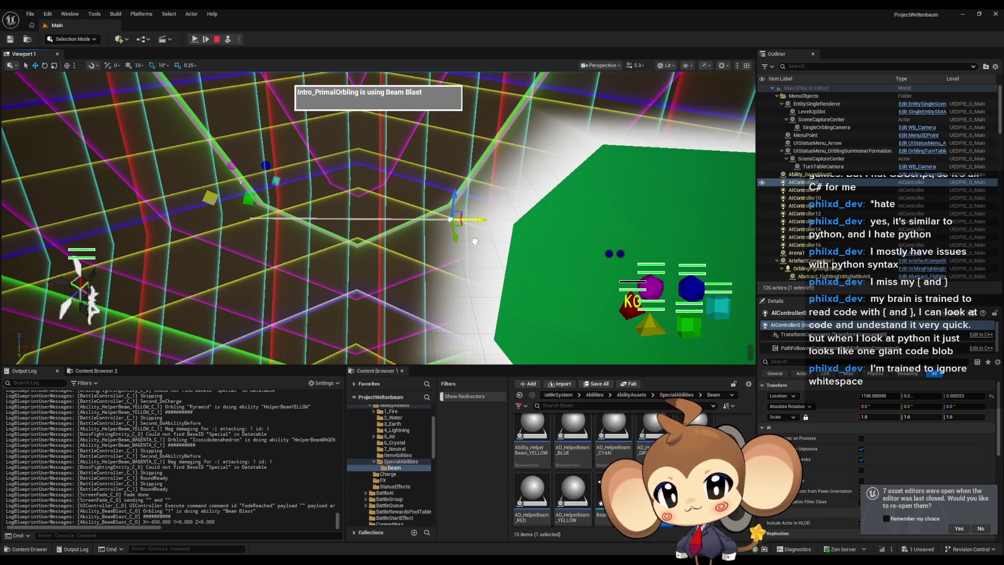
Step: During play, slide the beam-casting actor along X to about -600, then stop the session
mouse_move(481, 237)
left_mouse_down()
mouse_move(340, 199)
mouse_move(202, 202)
mouse_move(147, 127)
mouse_move(521, 222)
left_mouse_up()
mouse_move(426, 243)
left_mouse_down()
mouse_move(433, 252)
mouse_move(388, 186)
mouse_move(398, 162)
left_mouse_up()
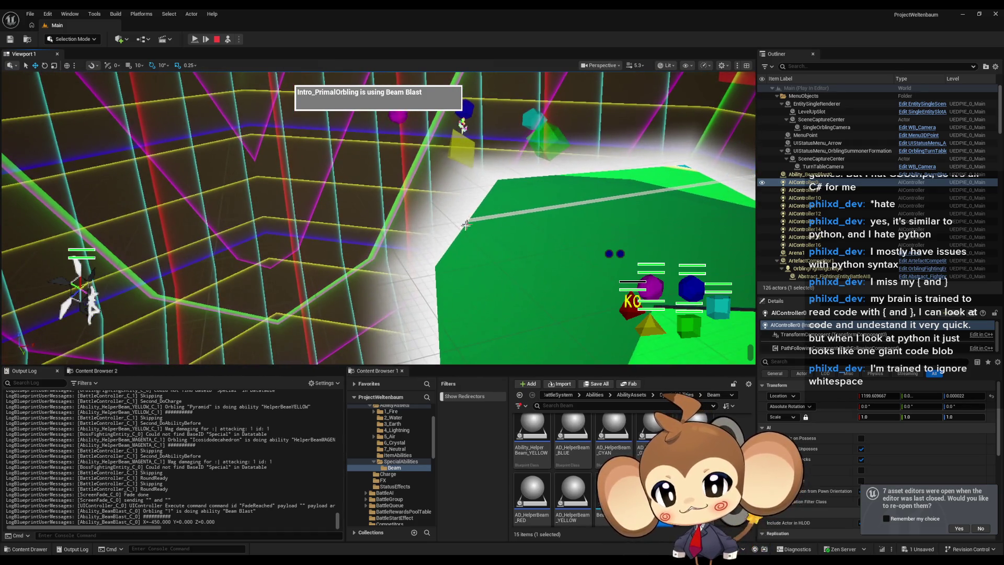
mouse_move(609, 193)
left_mouse_down()
mouse_move(452, 217)
mouse_move(605, 193)
left_mouse_up()
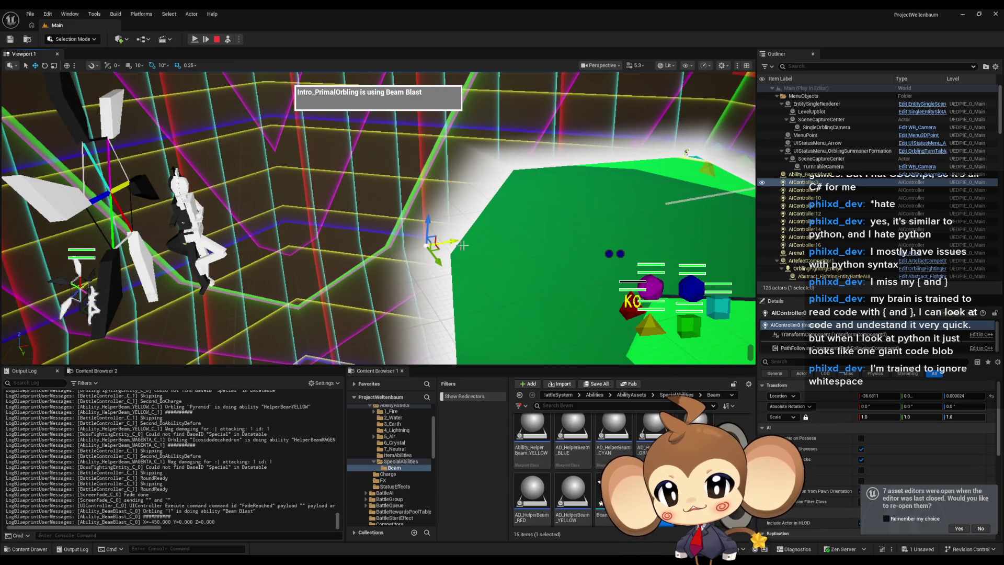
left_click_drag(456, 241, 154, 296)
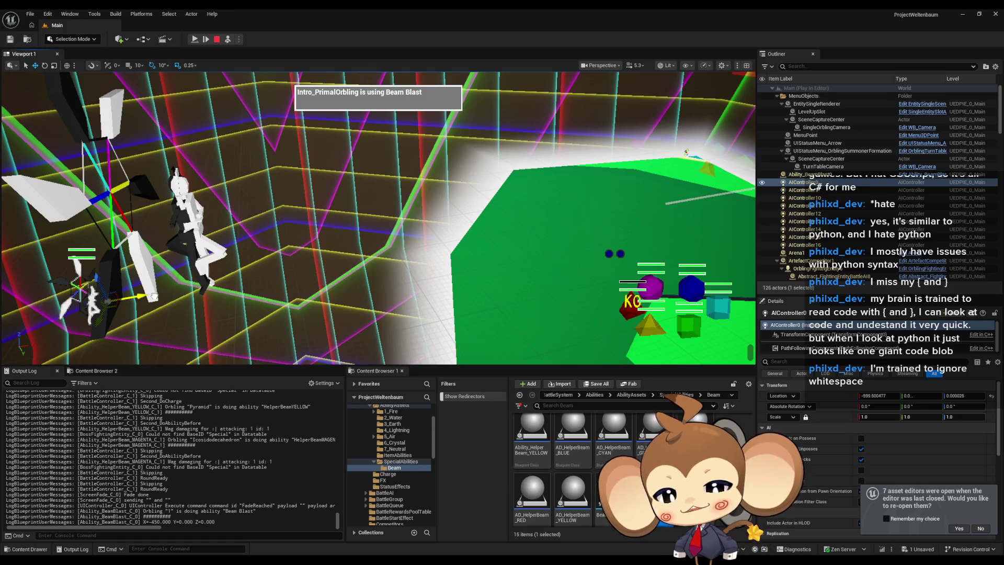
left_click_drag(154, 297, 152, 297)
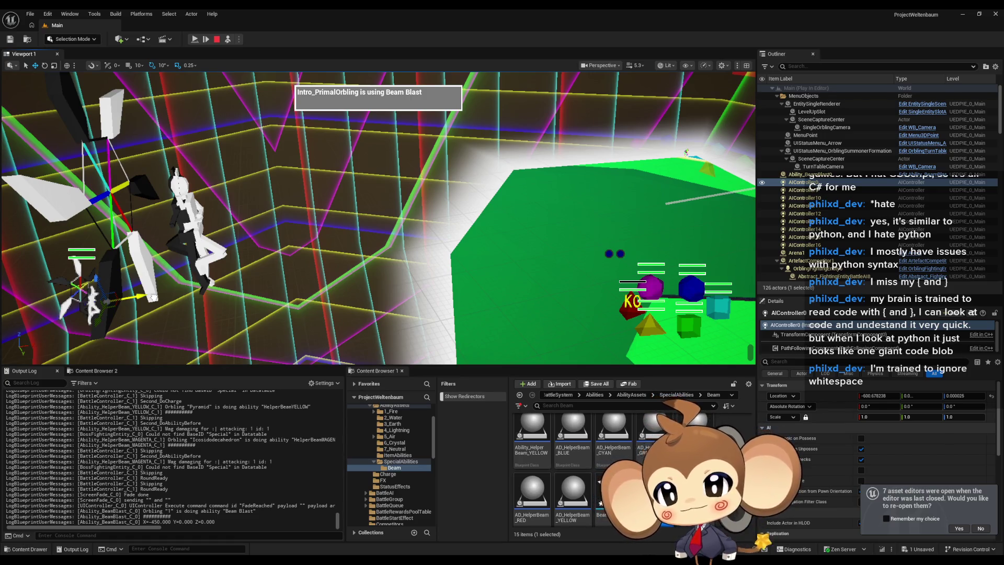
left_click(217, 40)
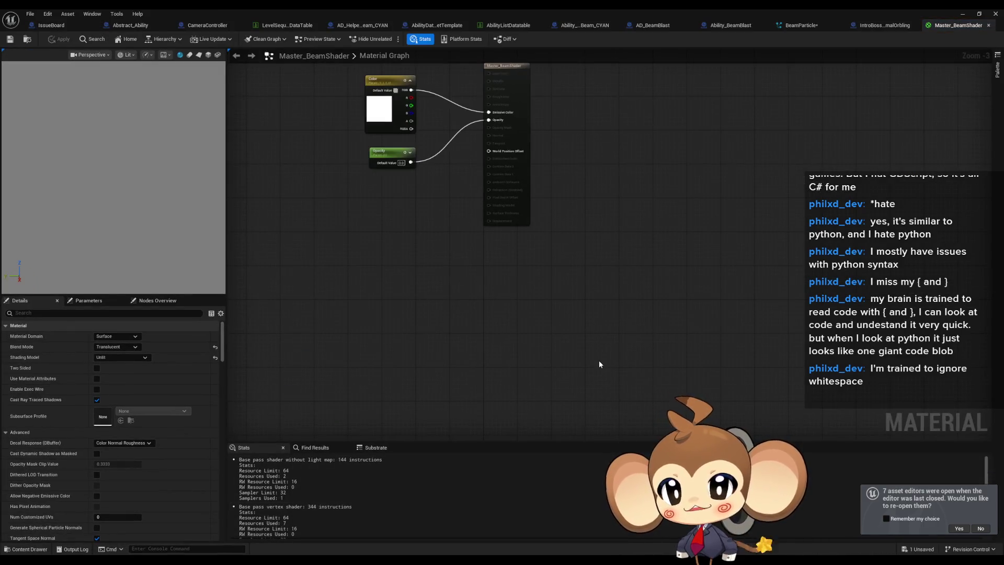
Step: Open BeamParticle's Beam End scratch graph ScratchDynamicInput_03 and recentre its nodes in view
left_click(801, 25)
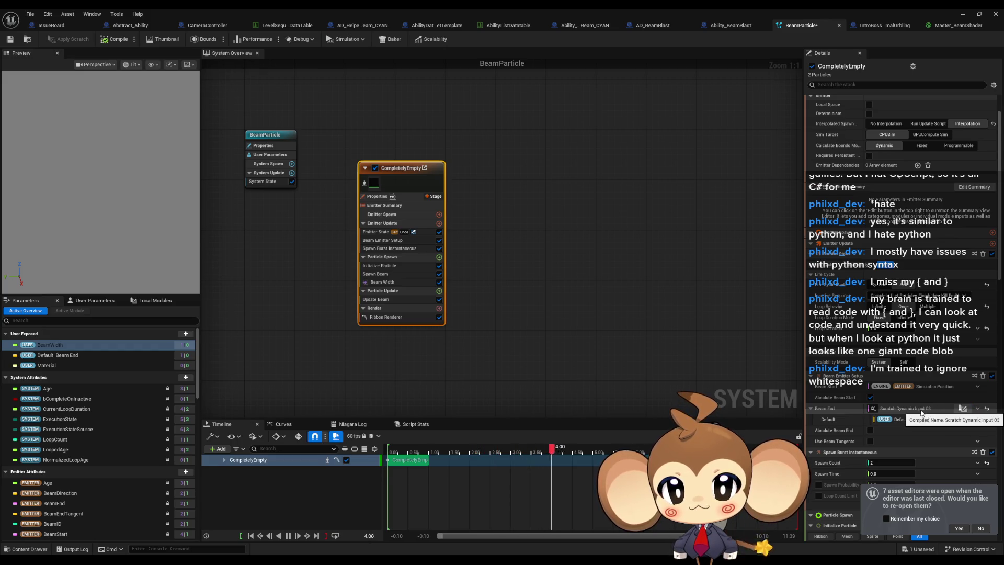
left_click(962, 408)
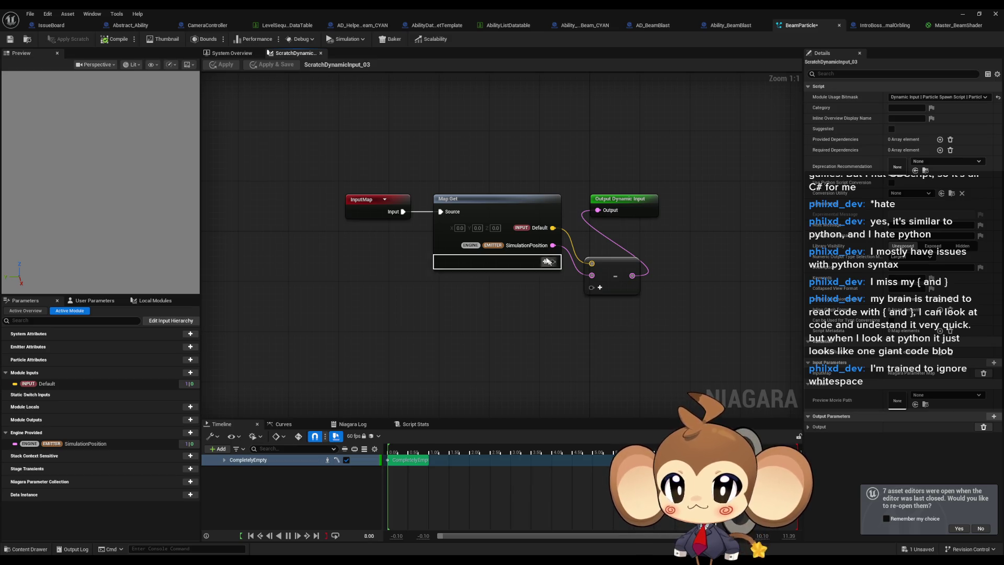
mouse_move(691, 275)
left_mouse_down()
mouse_move(685, 317)
mouse_move(695, 350)
left_mouse_up()
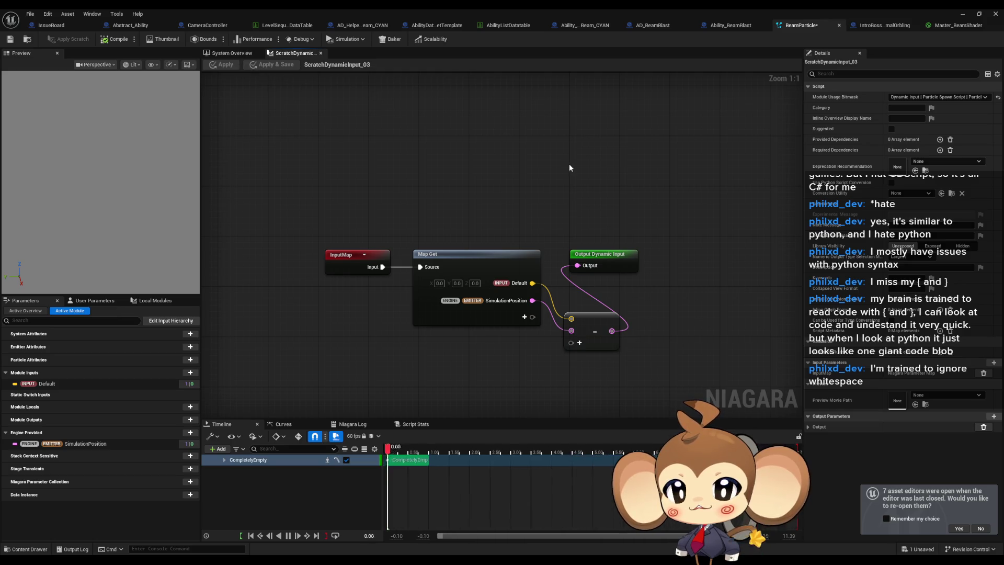
left_click_drag(566, 163, 579, 181)
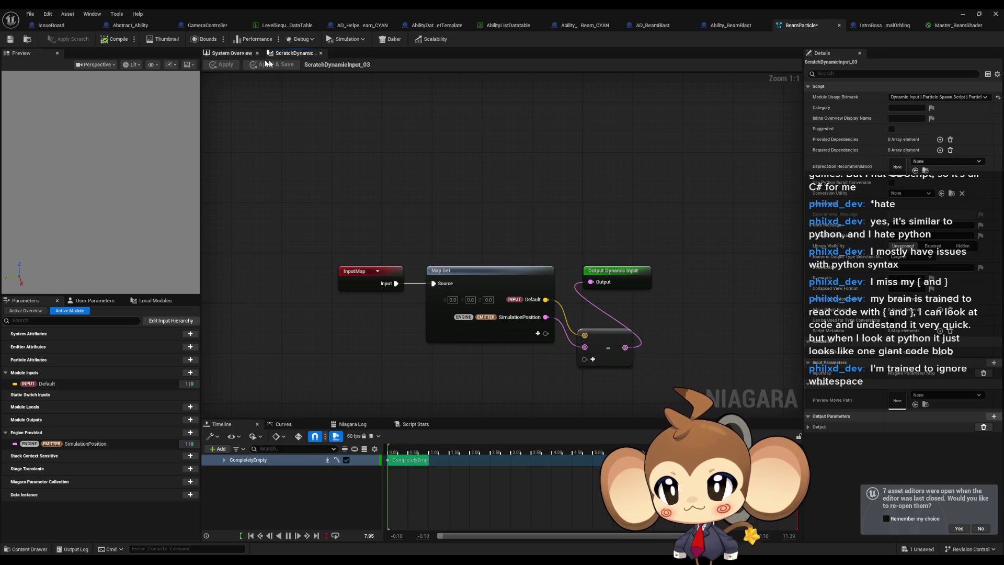
left_click(239, 54)
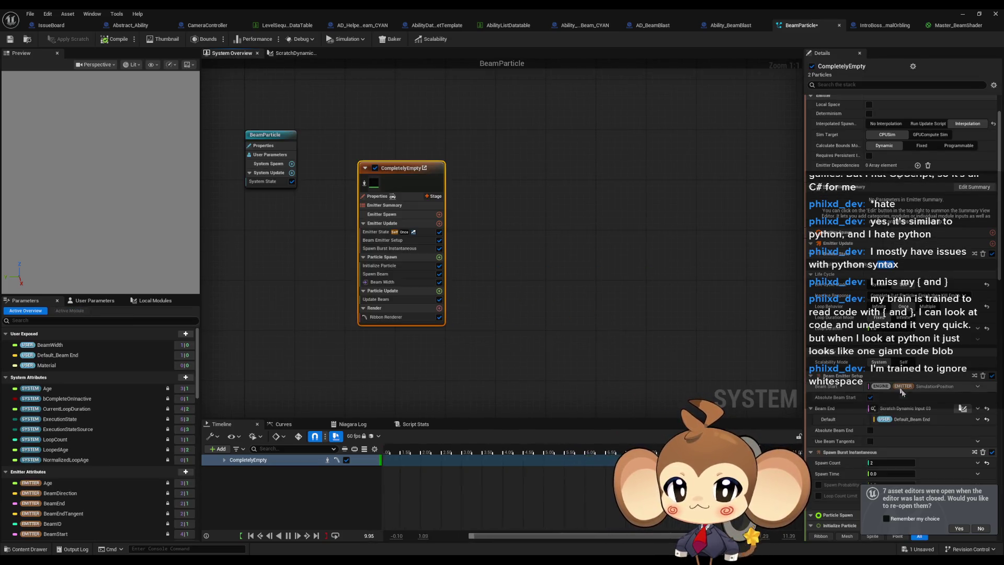
scroll(919, 407, "down", 3)
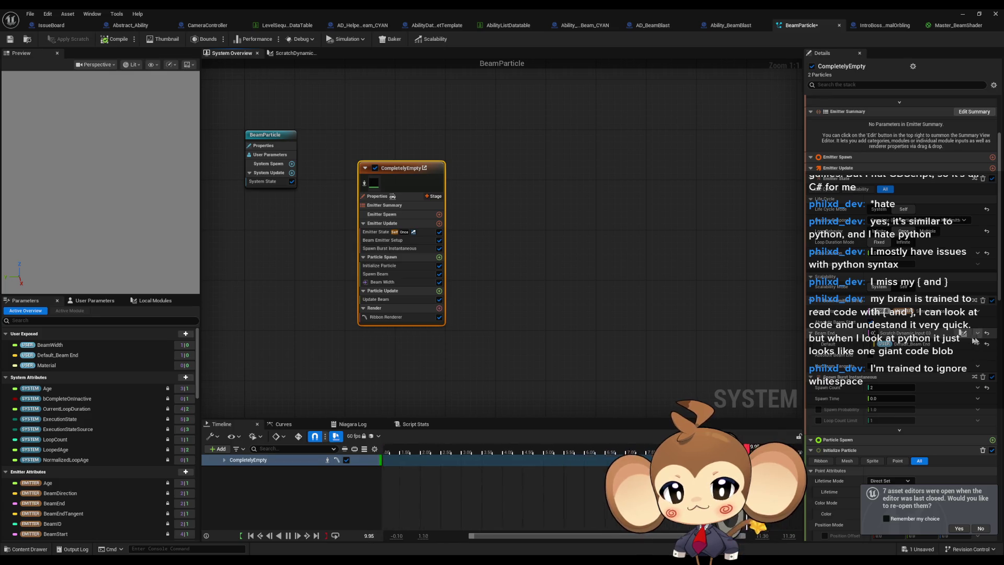
left_click(962, 332)
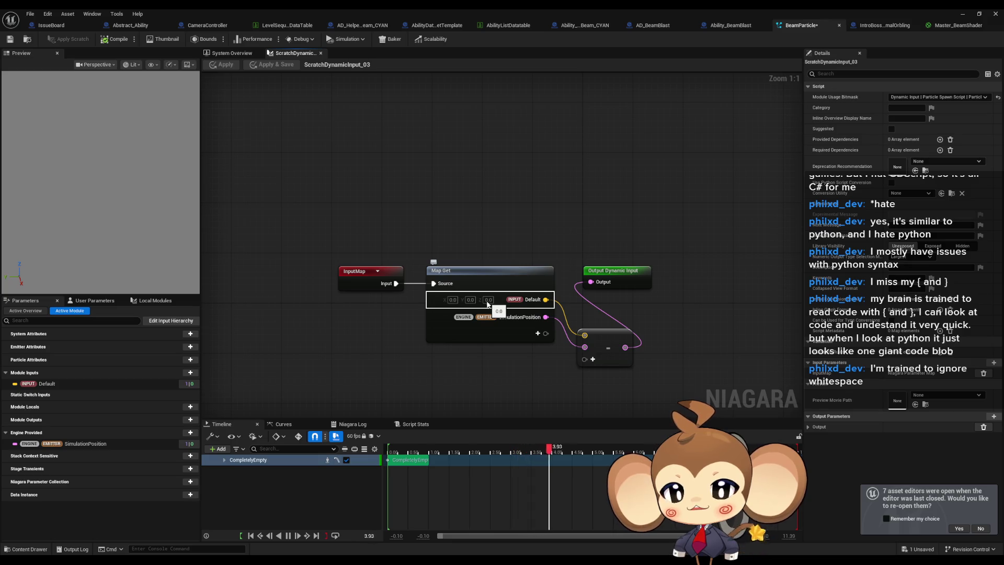
mouse_move(469, 191)
left_mouse_down()
mouse_move(493, 388)
mouse_move(506, 376)
left_mouse_up()
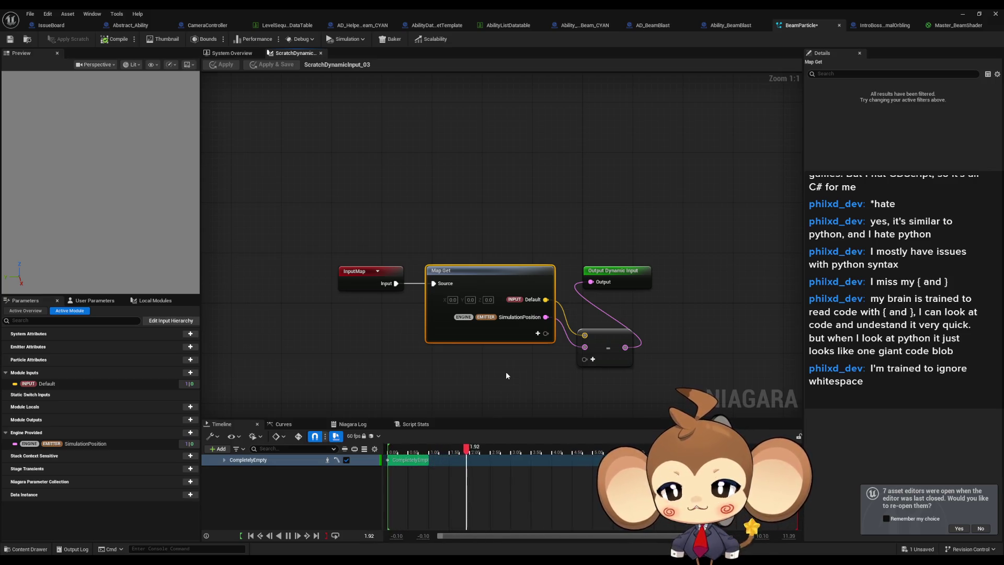
left_click(564, 399)
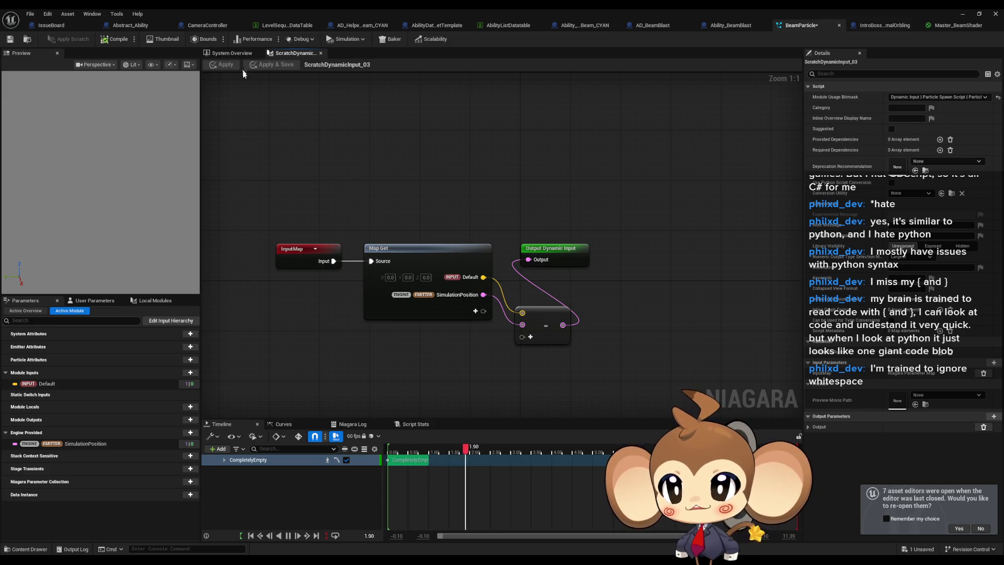
left_click(231, 53)
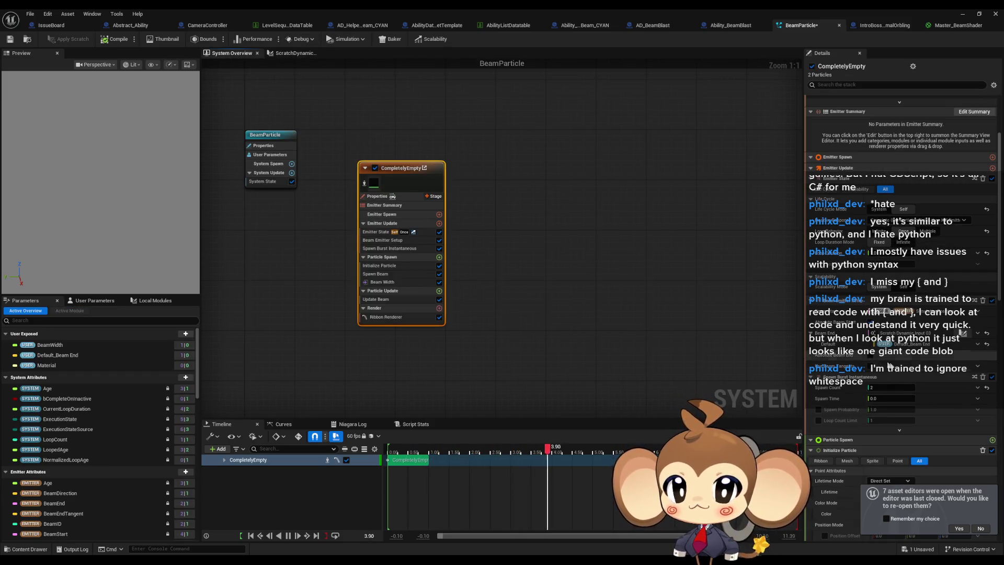
scroll(929, 372, "down", 5)
scroll(930, 372, "down", 10)
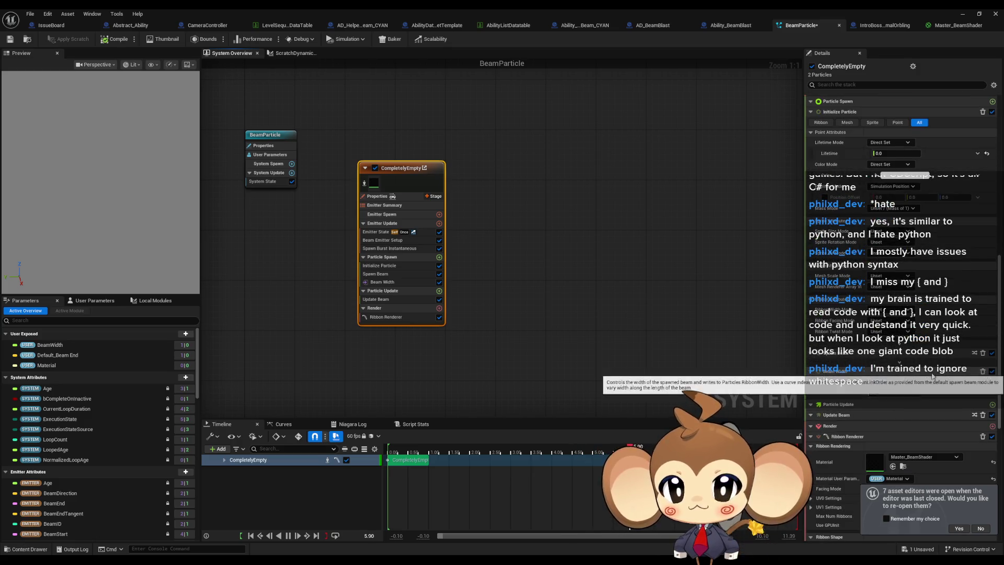
scroll(947, 375, "up", 15)
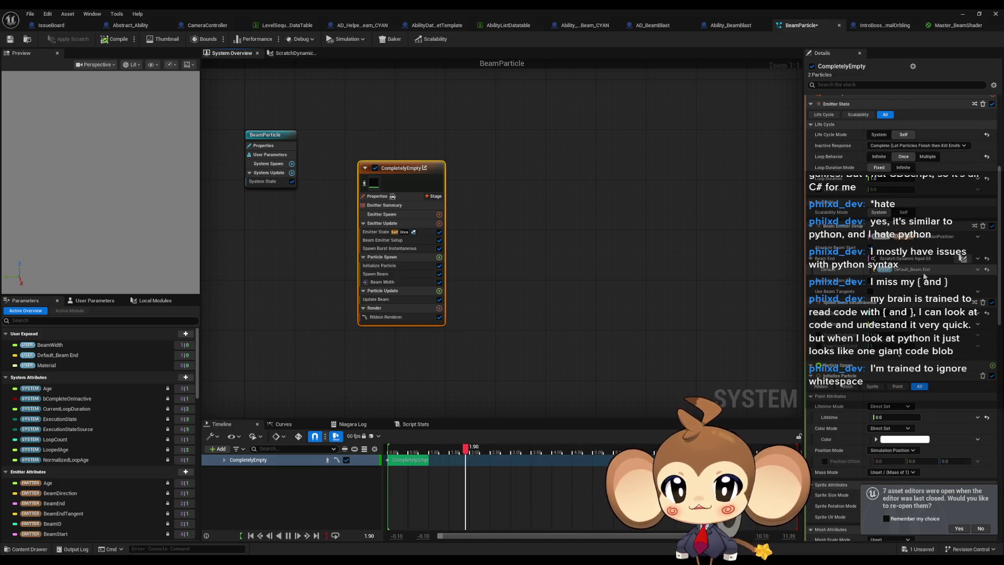
left_click(103, 356)
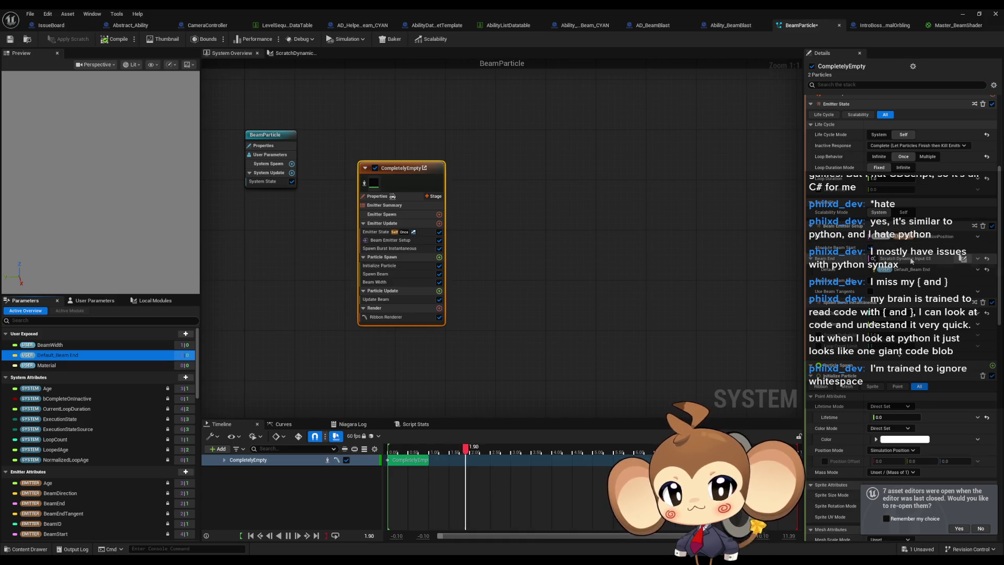
left_click(967, 258)
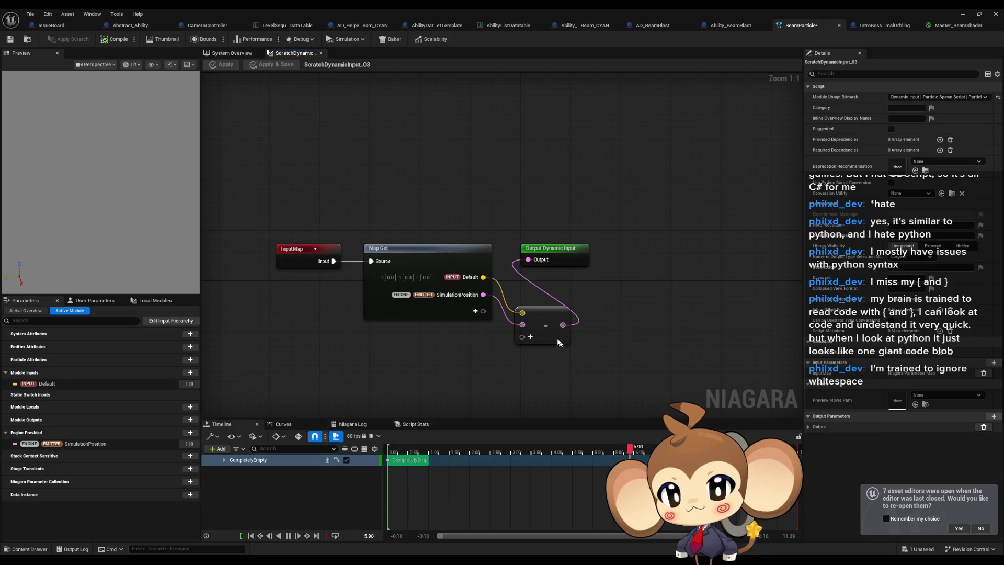
Step: Disconnect the Output Dynamic Input wire, apply the scratch script, and return to the running game
left_click(527, 262, "alt")
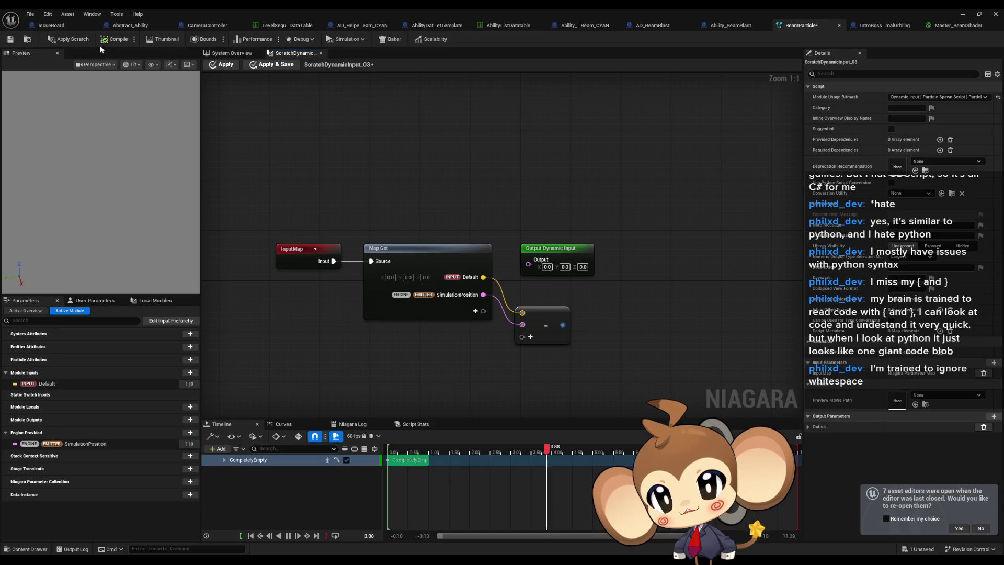
left_click(64, 41)
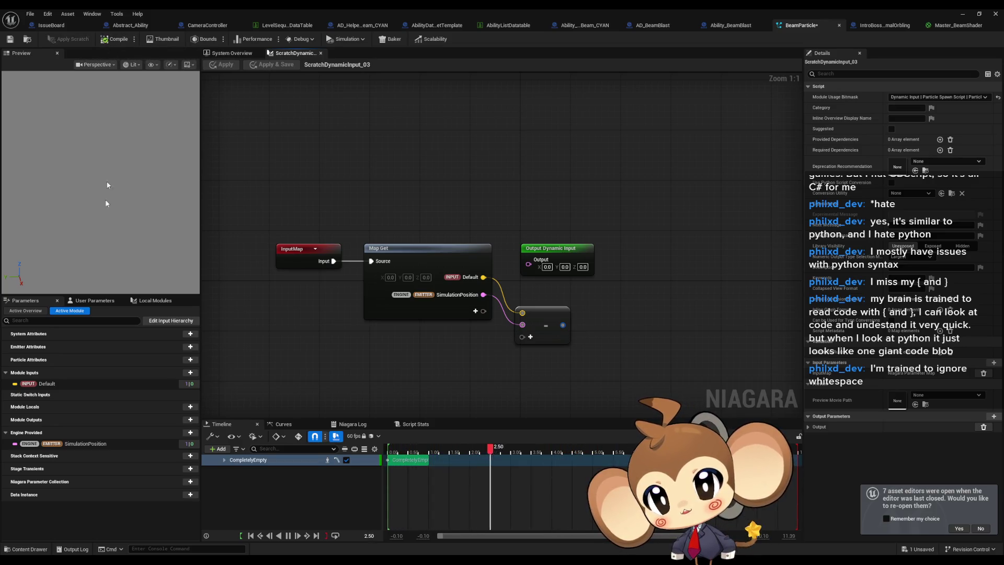
left_click(231, 53)
scroll(894, 277, "up", 1)
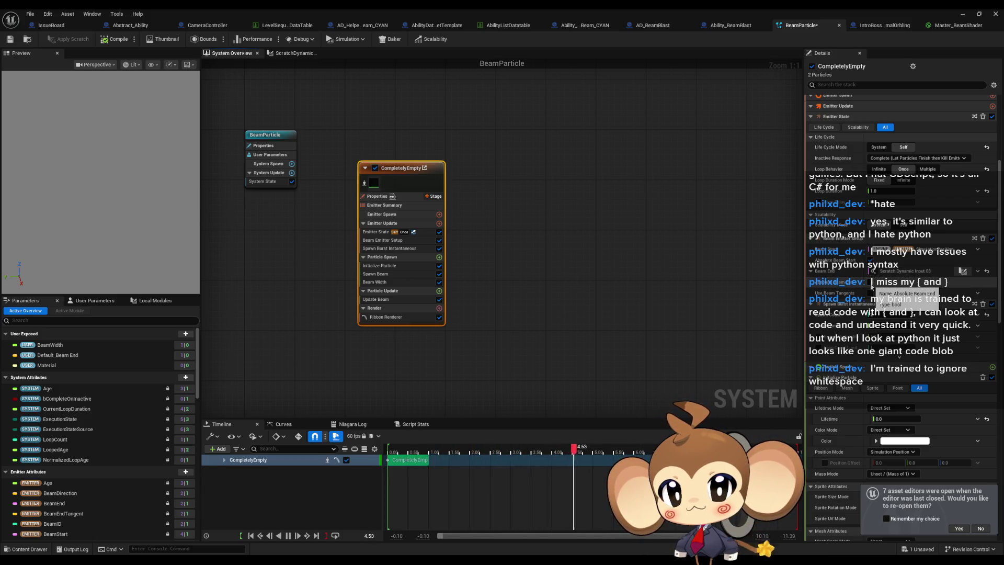
left_click(962, 15)
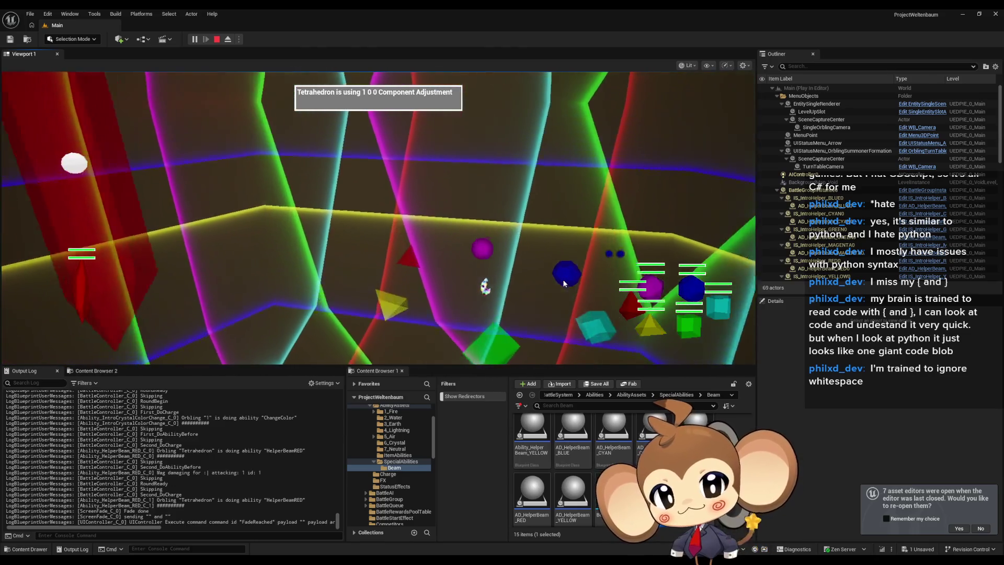
Step: Pause and eject, focus on the red helper beam, stop play, and return to BeamParticle
left_click(194, 40)
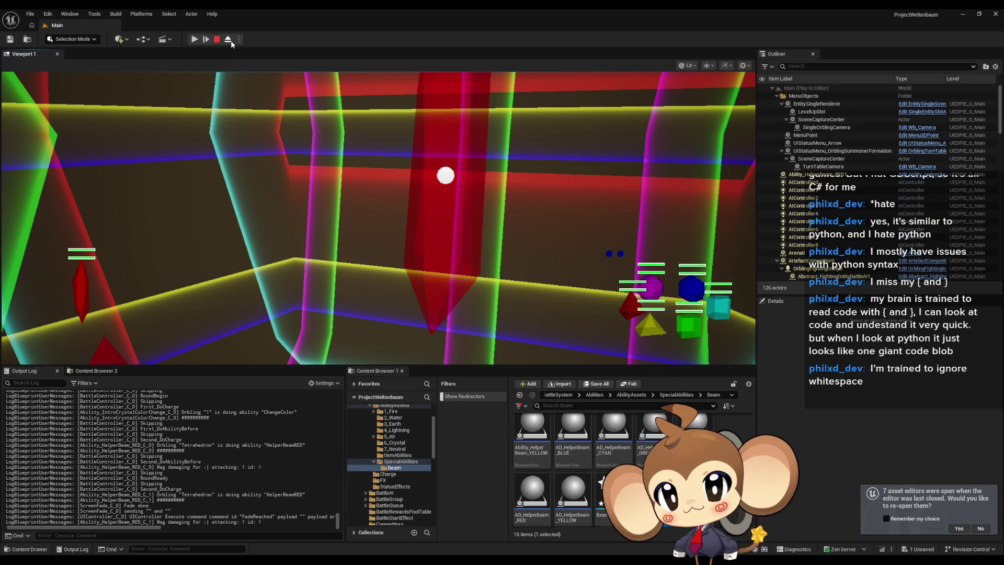
left_click(228, 39)
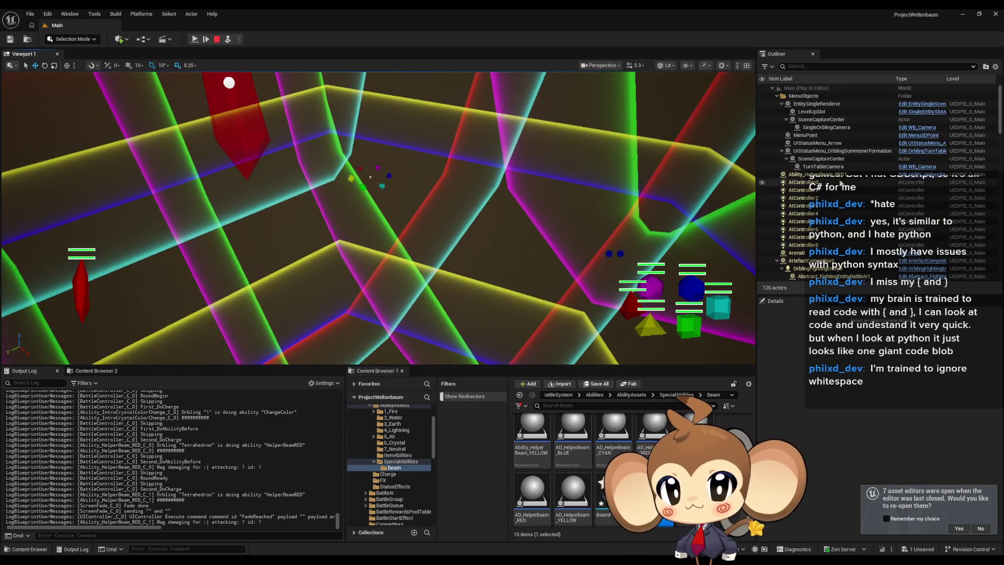
double_click(837, 175)
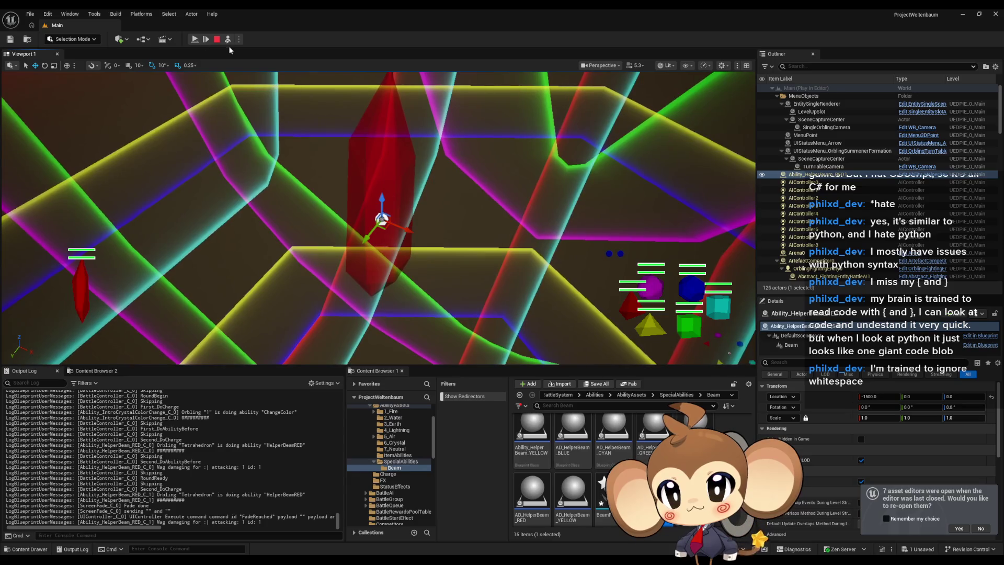
left_click(217, 39)
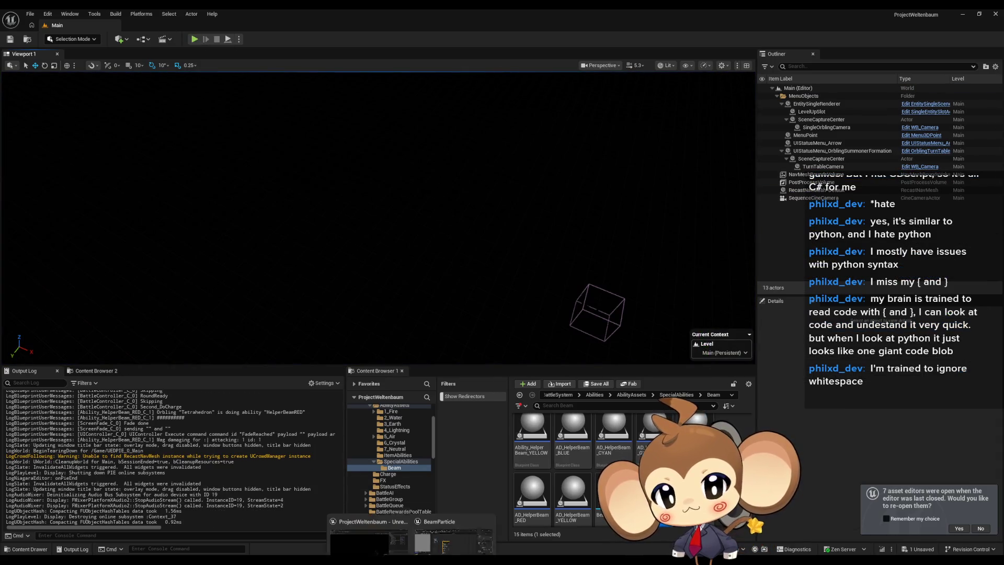
left_click(457, 528)
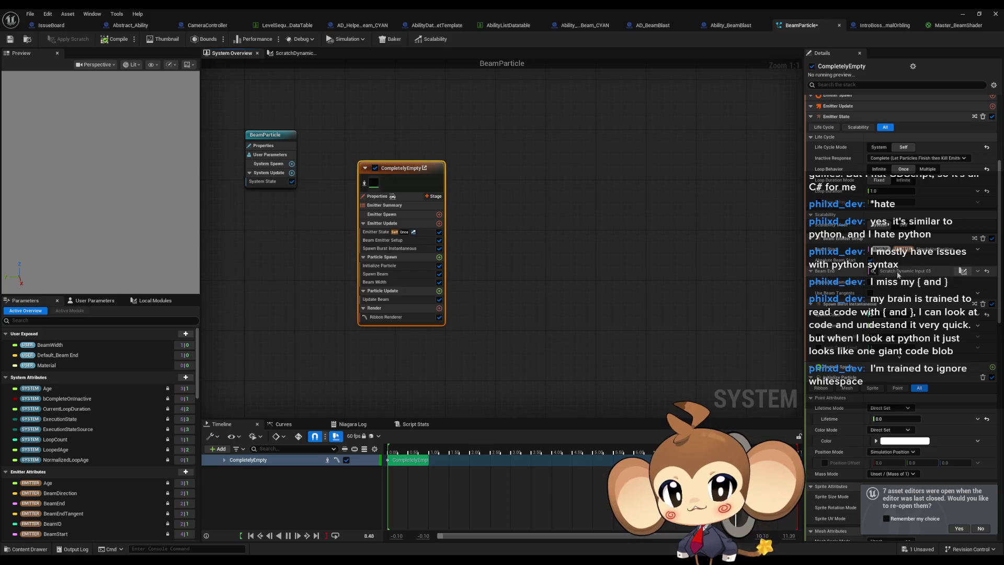
Step: In ScratchDynamicInput_03, set the output vector's X value to 600
double_click(875, 273)
left_click(548, 267)
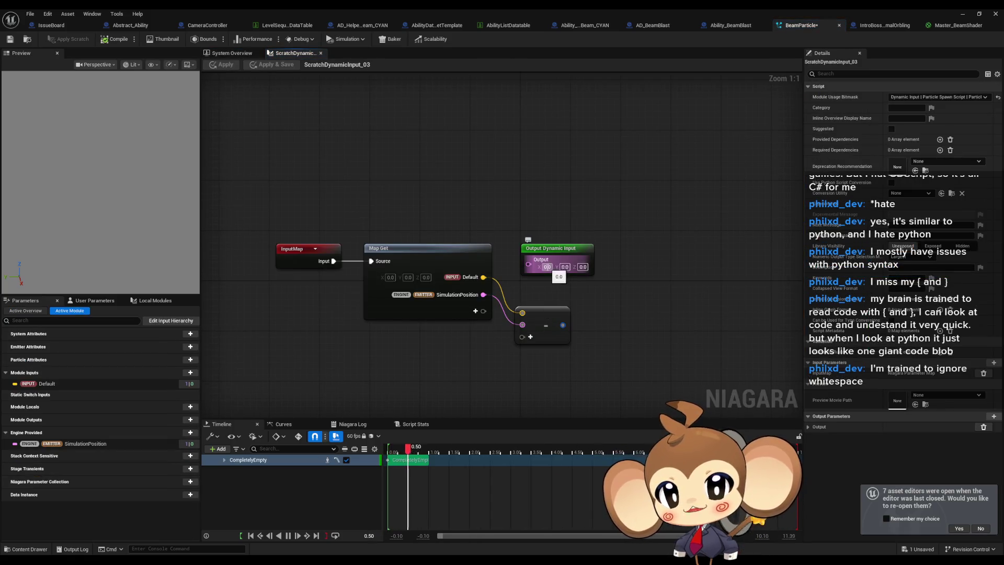
type("600")
key("Return")
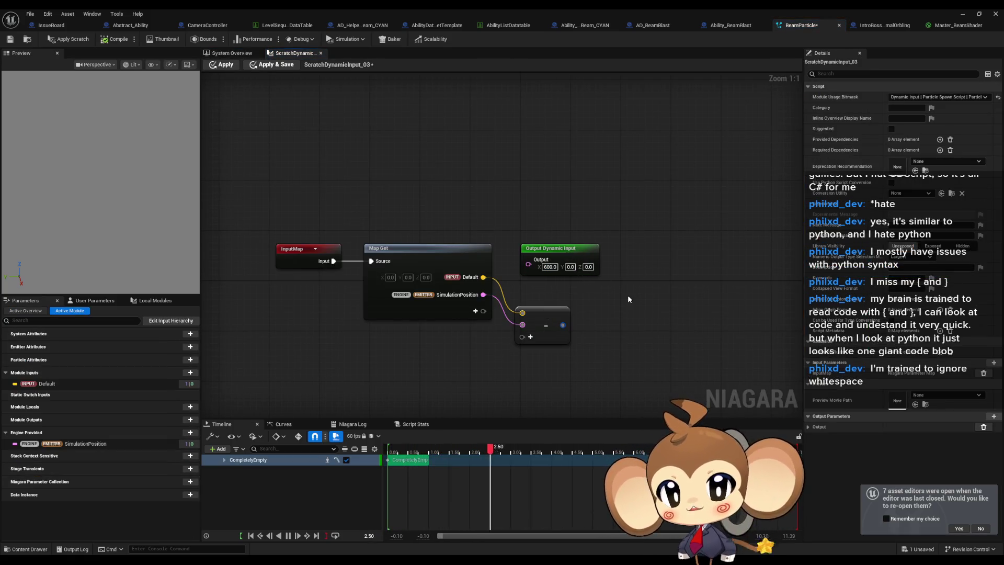
Step: Apply the scratch input changes and start a play-in-editor test of the level
left_click(81, 42)
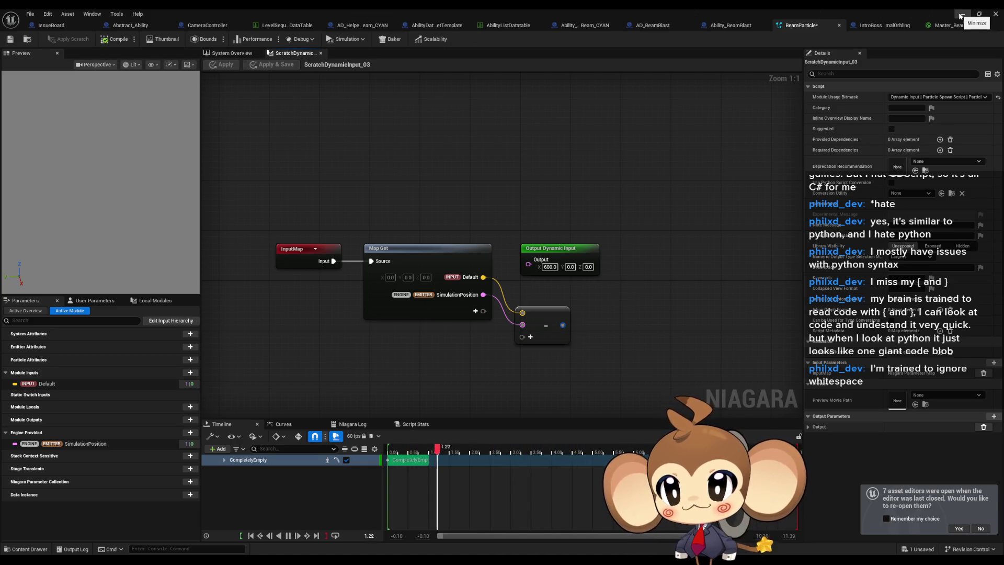
left_click(962, 14)
left_click(199, 38)
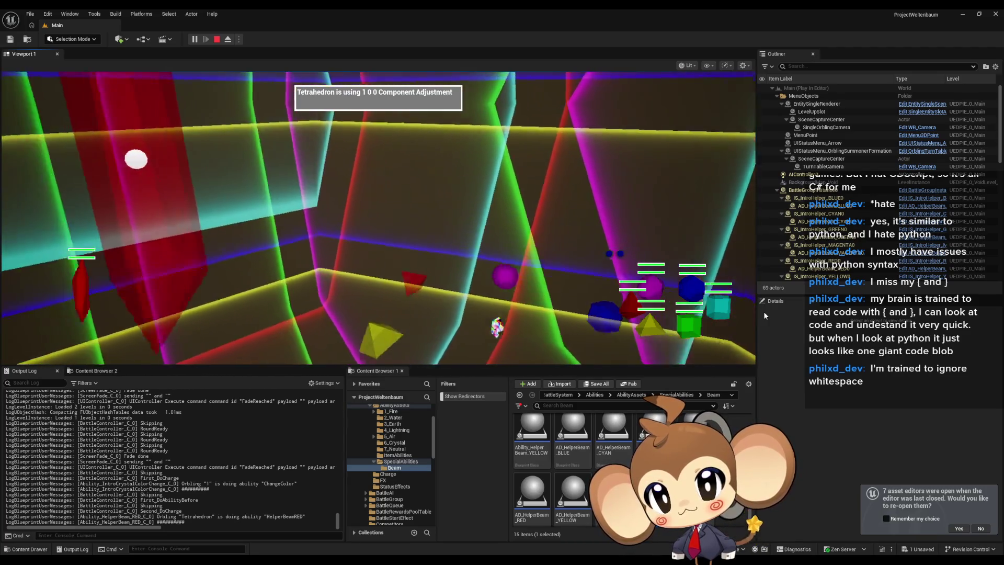
Step: Pause and eject from play, then select the IntroCocoonActor and the red helper beam
left_click(194, 39)
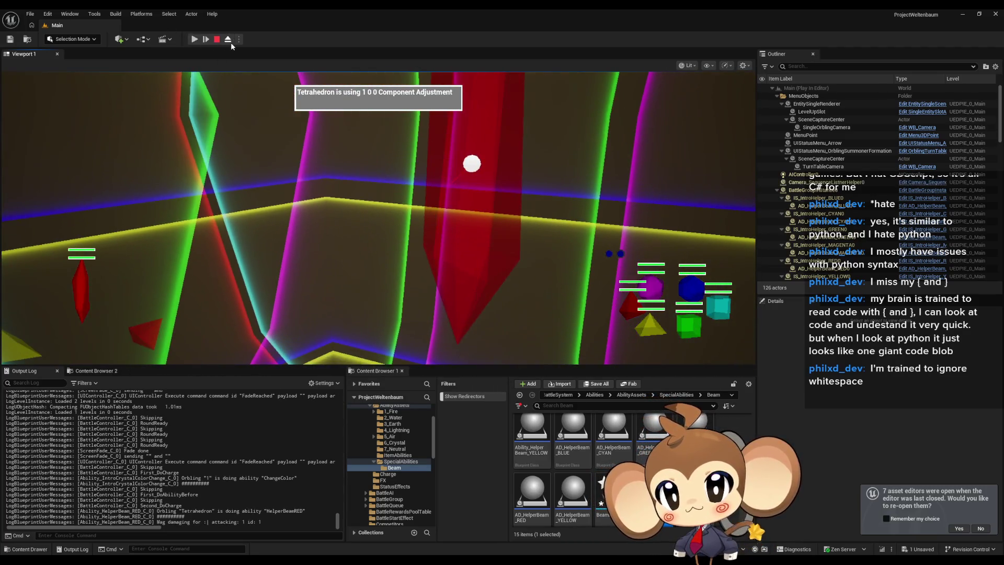
left_click(227, 39)
mouse_move(343, 188)
left_mouse_down()
mouse_move(390, 181)
mouse_move(343, 188)
left_mouse_up()
left_click_drag(530, 281, 523, 297)
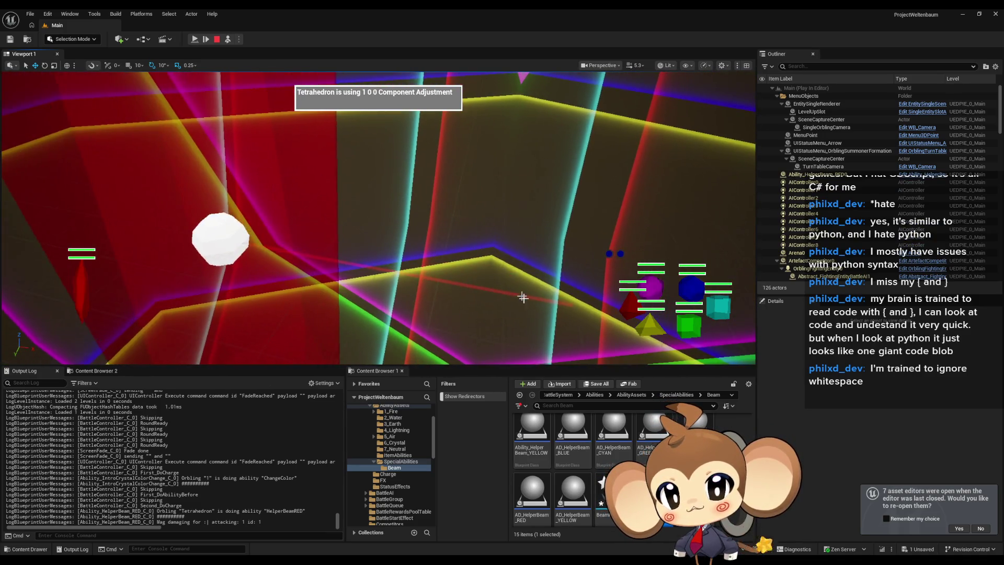
left_click(558, 301)
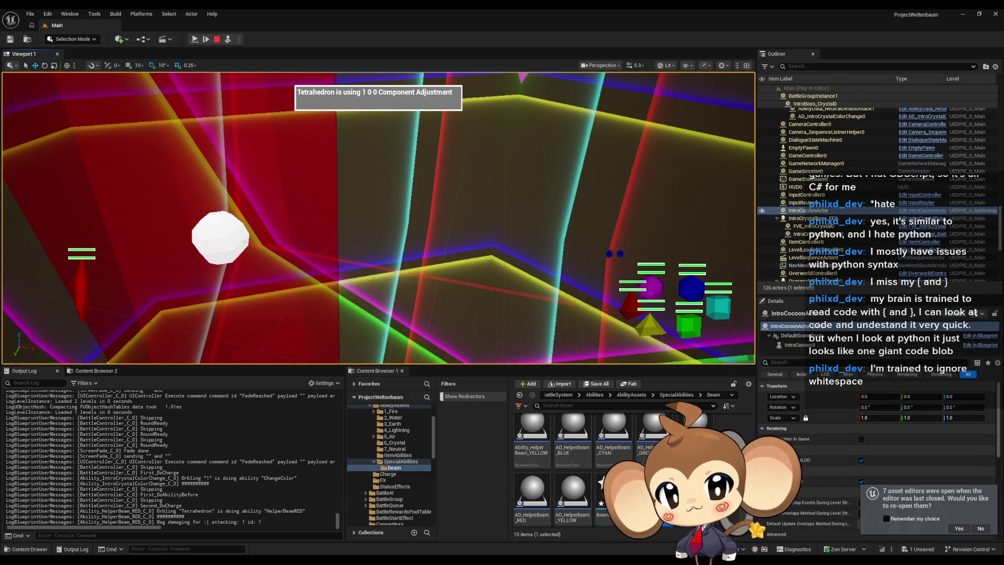
left_click(556, 302)
left_click_drag(555, 302, 541, 309)
Step: Focus on AIController0 and move it along X, select the IntroCrystalBoss crystal, then stop play
double_click(800, 181)
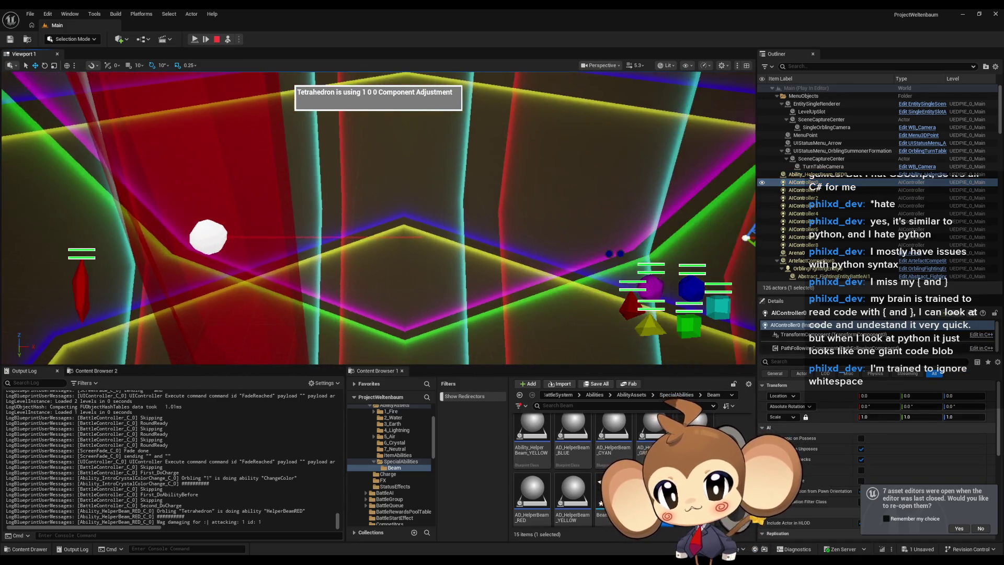
mouse_move(528, 232)
left_mouse_down()
mouse_move(436, 226)
mouse_move(437, 199)
mouse_move(448, 199)
mouse_move(400, 221)
mouse_move(89, 224)
mouse_move(158, 234)
mouse_move(115, 236)
left_mouse_up()
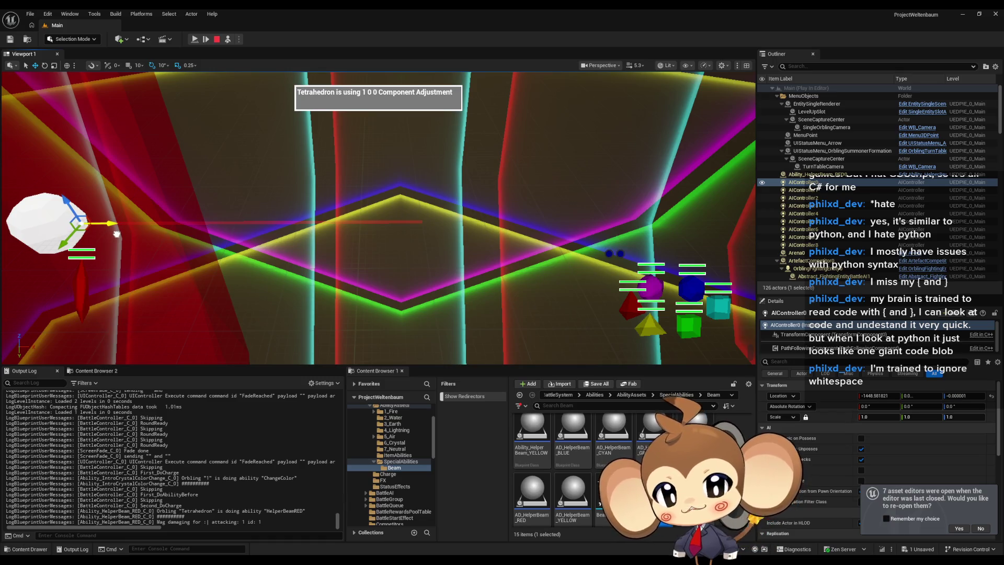
mouse_move(116, 234)
left_mouse_down()
mouse_move(448, 242)
mouse_move(79, 246)
mouse_move(482, 249)
left_mouse_up()
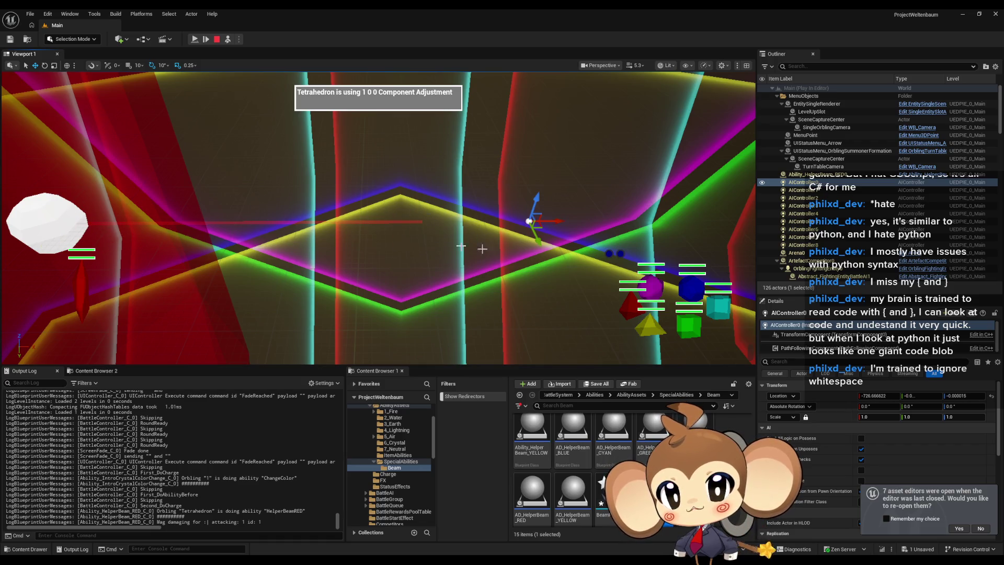
left_click(34, 229)
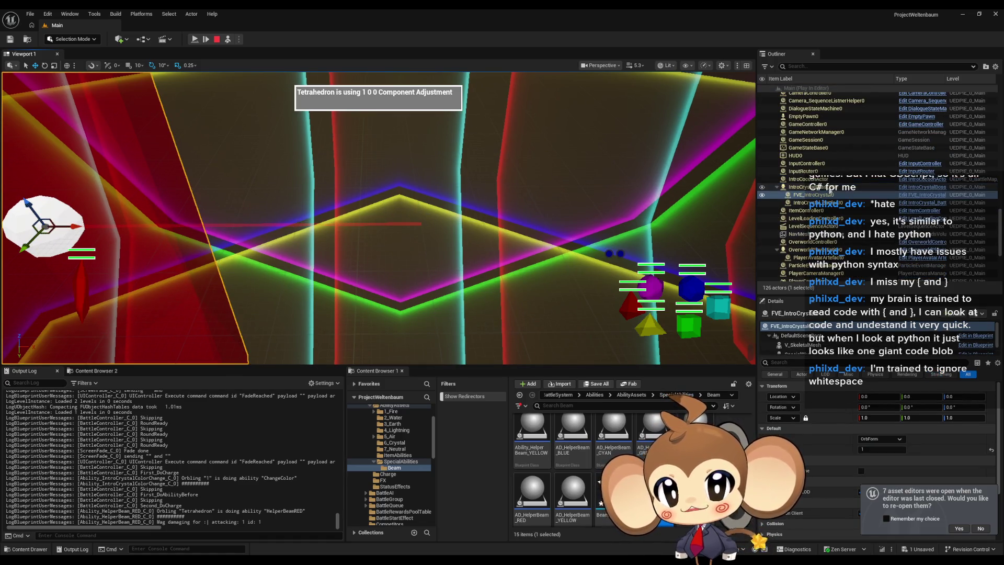
left_click(829, 188)
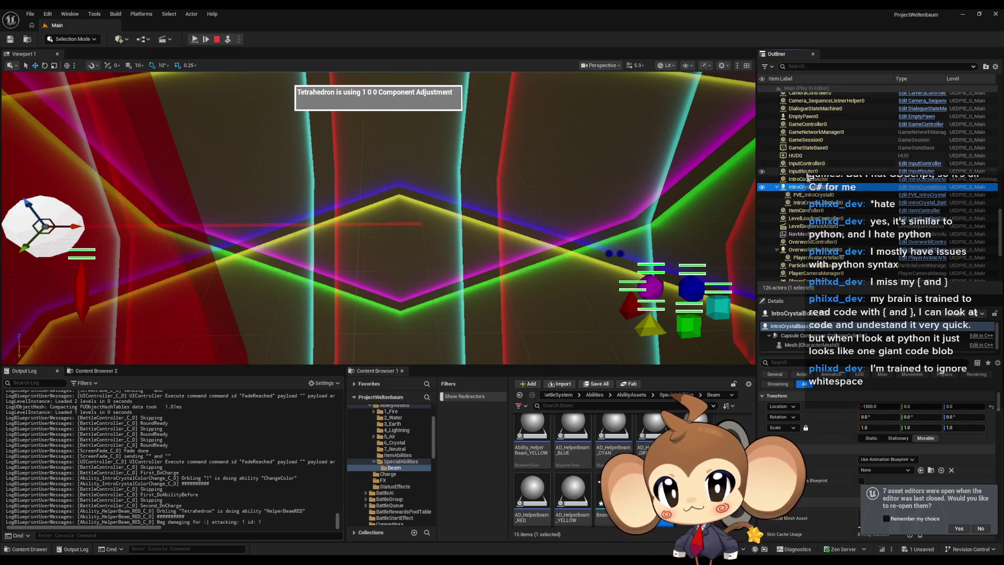
scroll(840, 192, "up", 5)
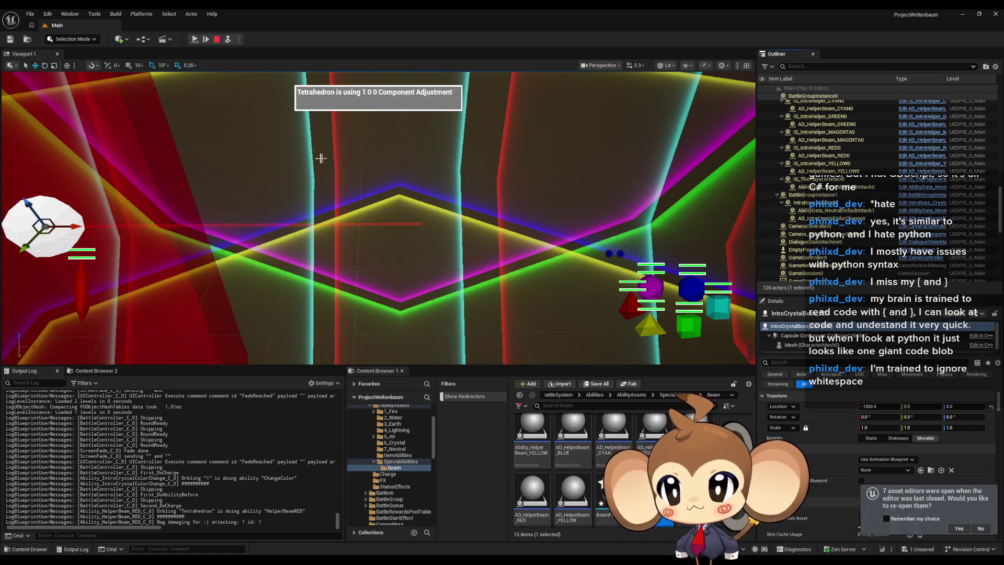
left_click(215, 40)
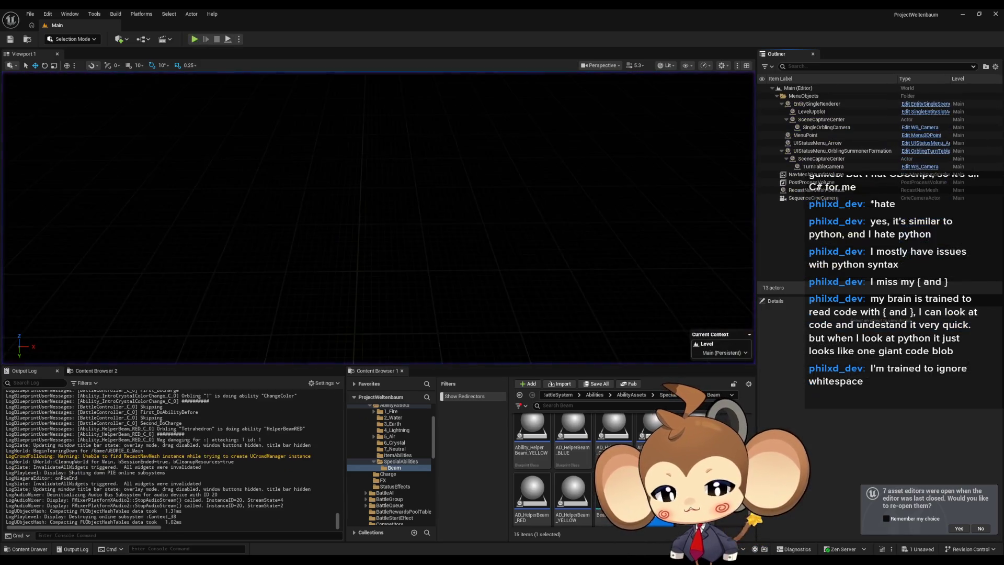
Step: In the BeamParticle editor, add a Multiply node fed by the SimulationPosition pin
left_click(439, 542)
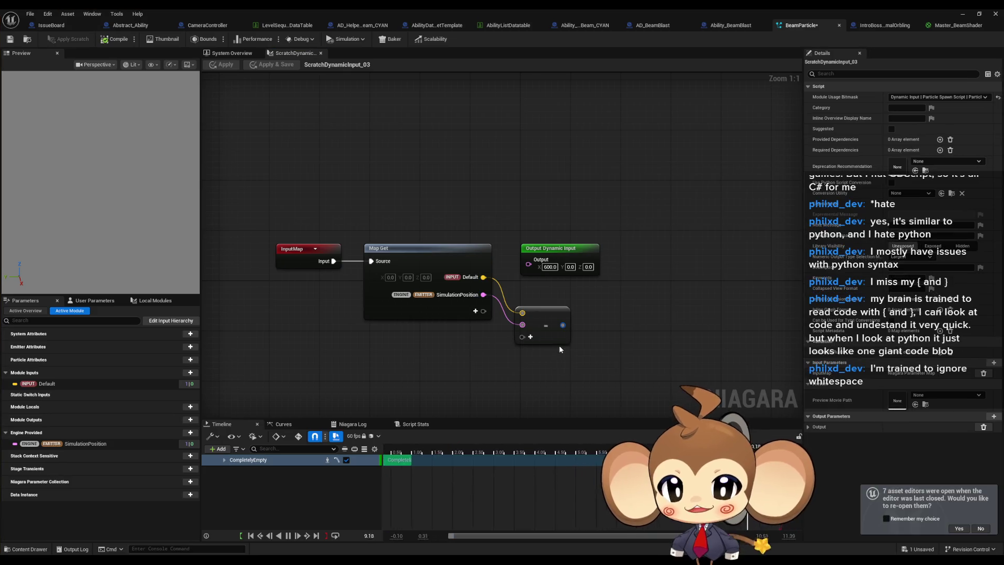
left_click_drag(560, 335, 560, 329)
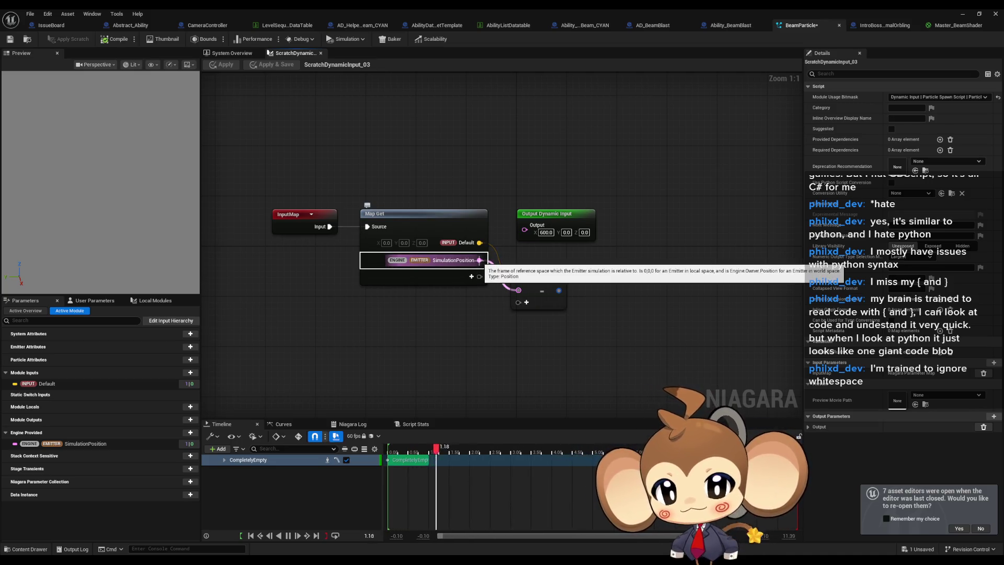
mouse_move(479, 260)
left_mouse_down()
mouse_move(511, 358)
mouse_move(499, 356)
left_mouse_up()
type("multiply")
key("Return")
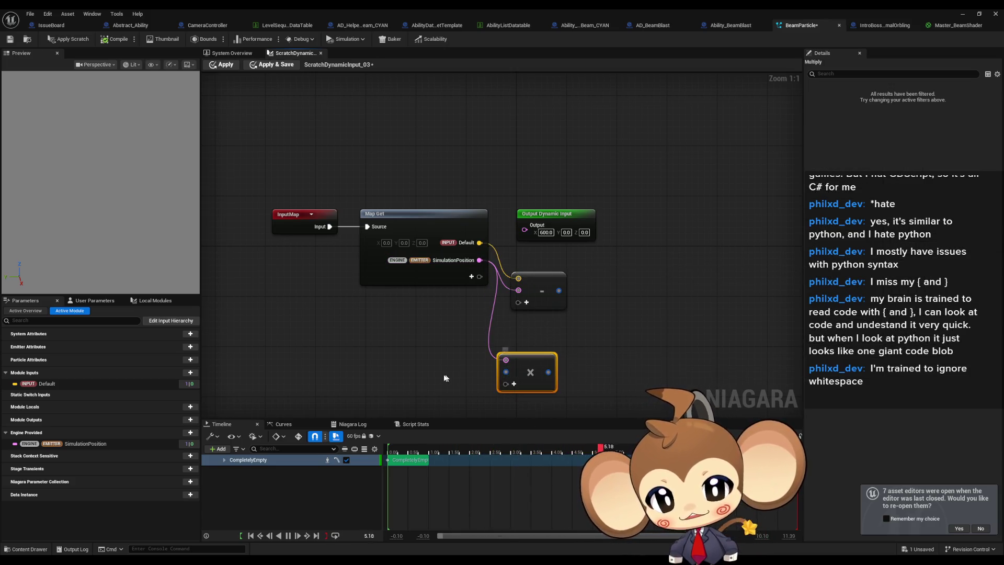
Step: Search 'make' and 'liter' for a node for the Multiply's B input, and check that pin's options, leaving them unchanged
left_click_drag(444, 378, 460, 344)
left_click_drag(522, 344, 451, 360)
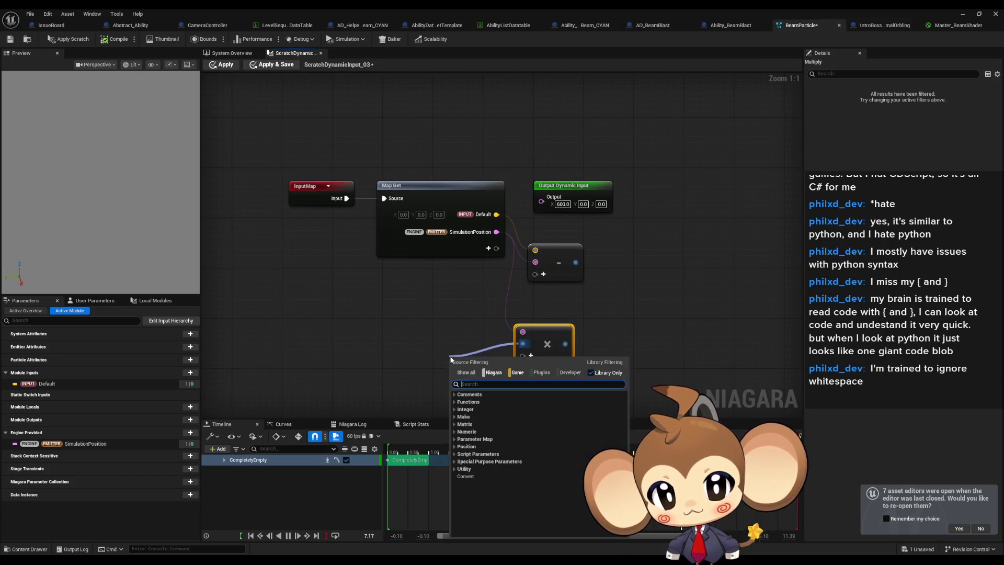
type("make")
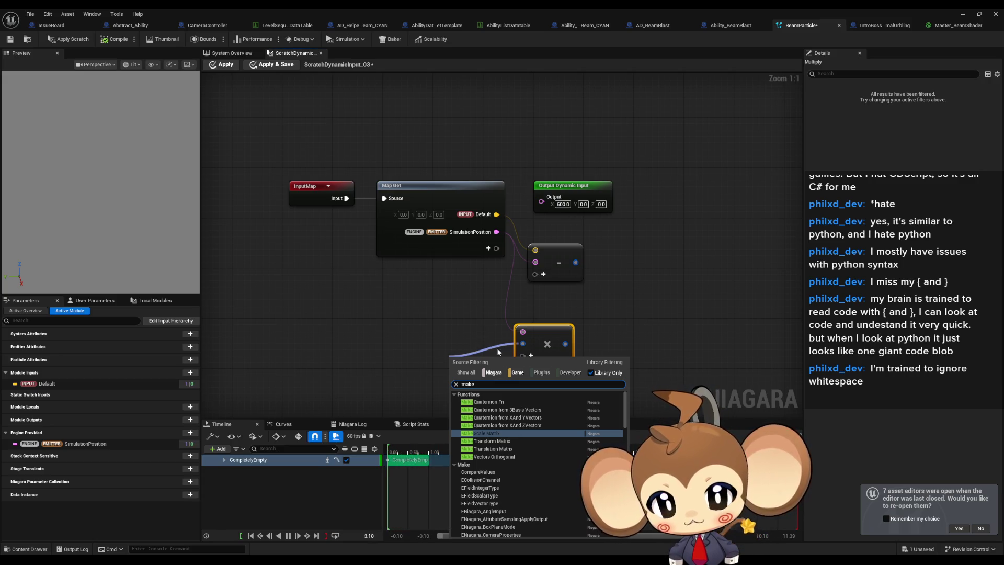
key("ctrl+a")
type("liter")
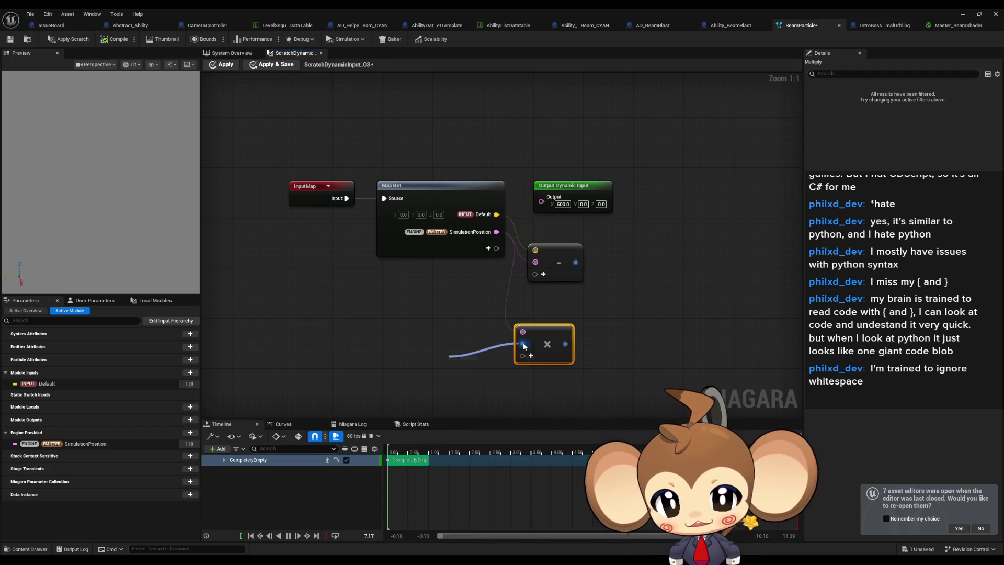
key("Escape")
right_click(523, 342)
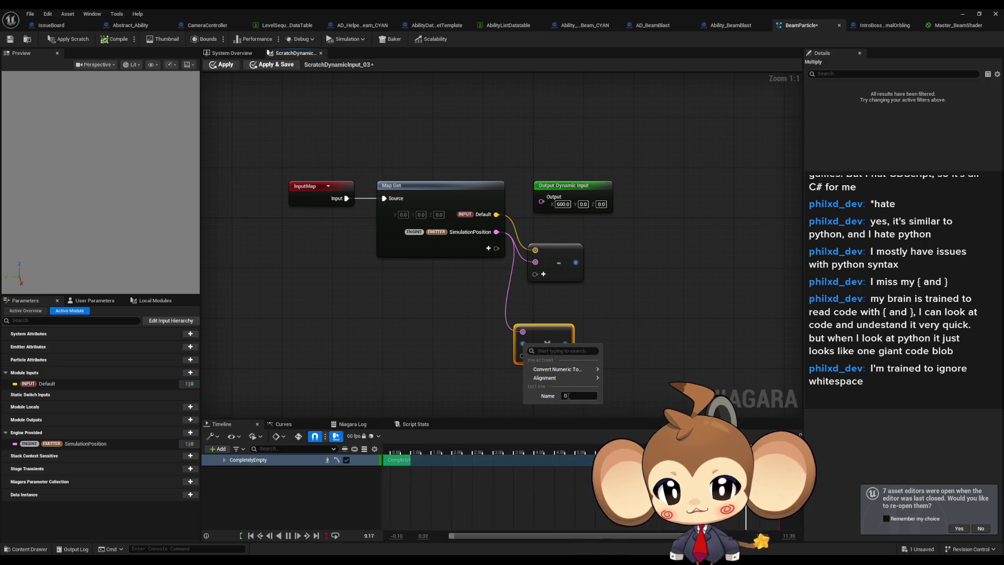
mouse_move(572, 372)
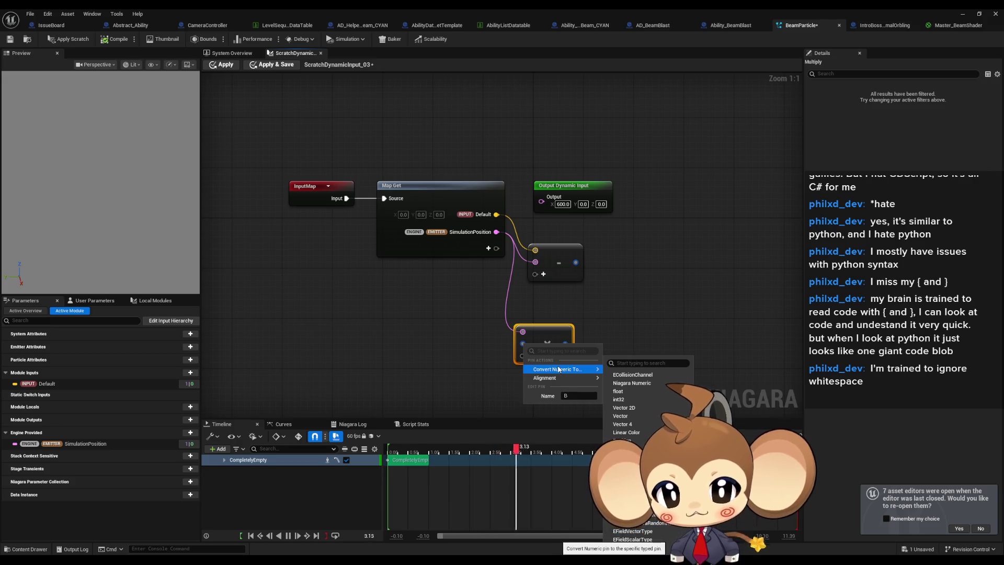
left_click(550, 325)
mouse_move(550, 325)
left_mouse_down()
mouse_move(478, 293)
mouse_move(495, 276)
left_mouse_up()
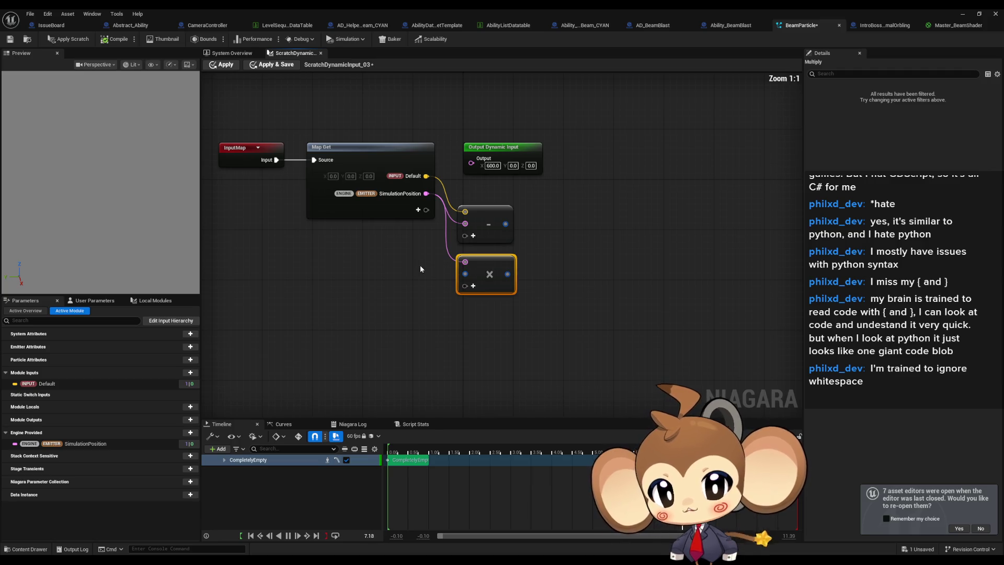
Step: Add a Make float node from the Utility > Make category into the Multiply's B input
left_click_drag(420, 269, 459, 318)
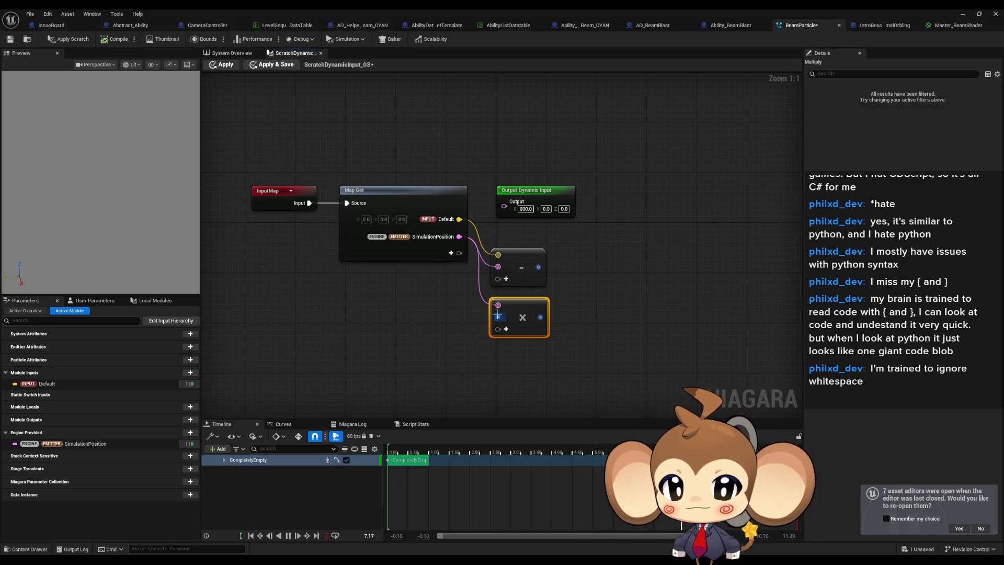
left_click_drag(498, 316, 400, 325)
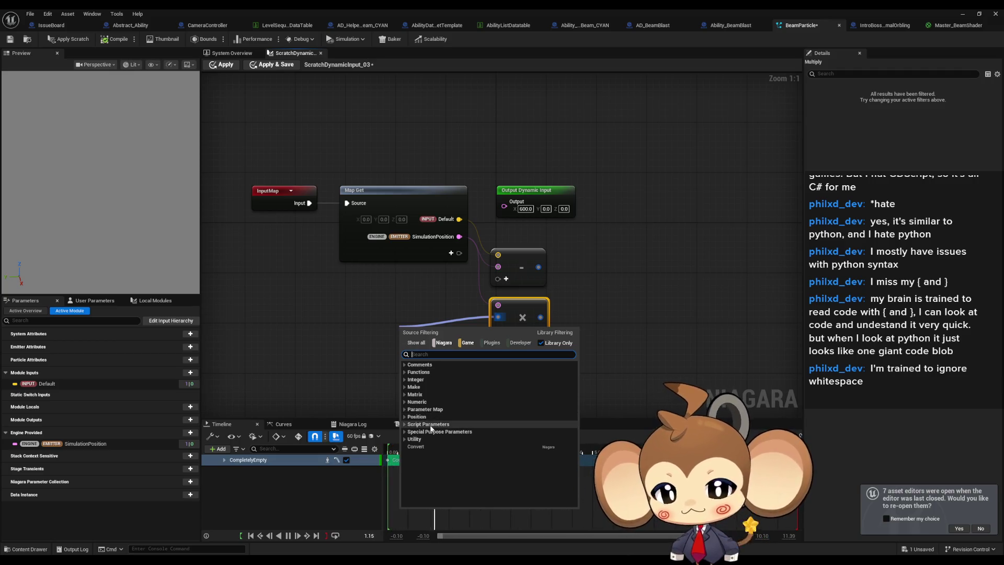
left_click(406, 439)
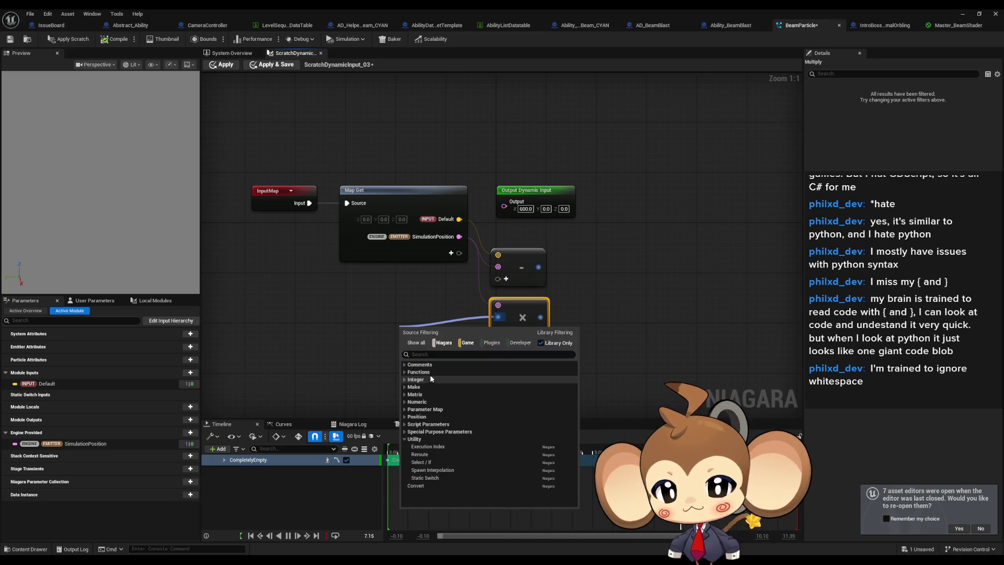
left_click(404, 380)
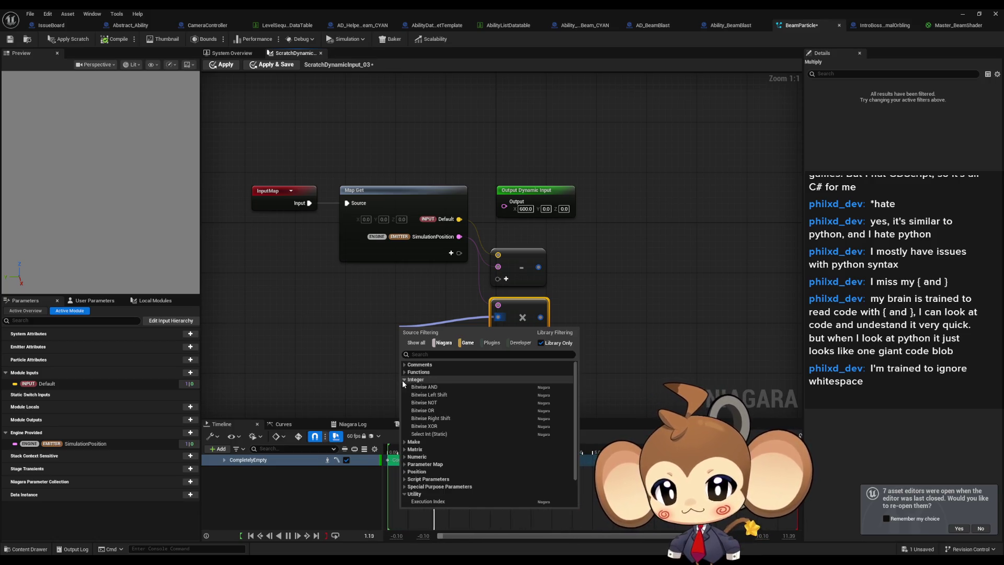
left_click(405, 380)
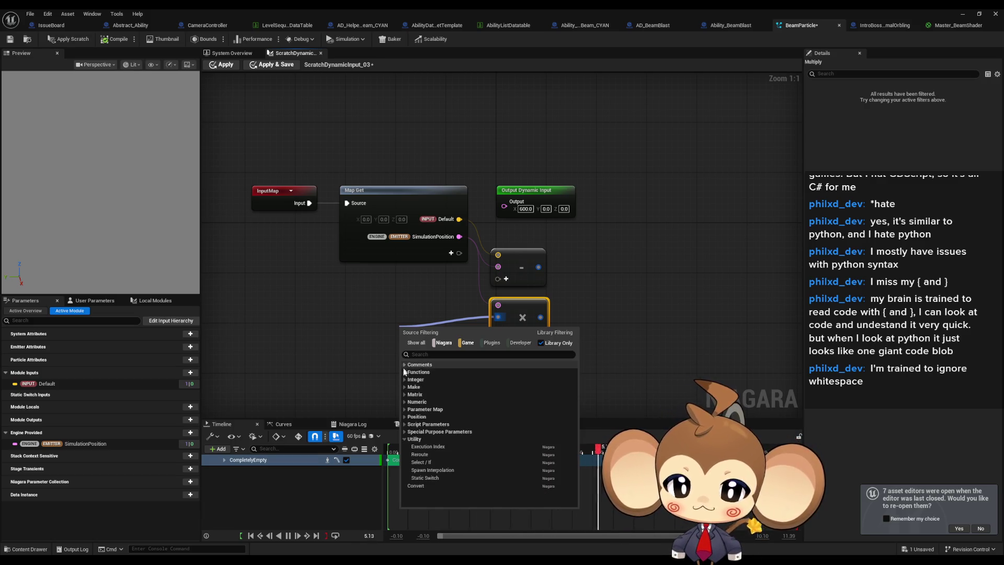
left_click(405, 387)
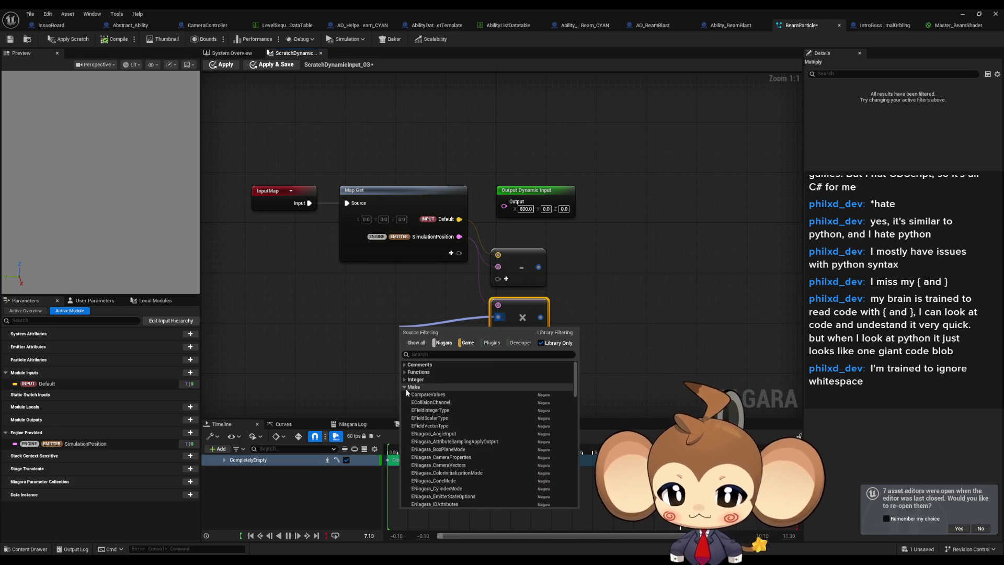
scroll(424, 413, "down", 10)
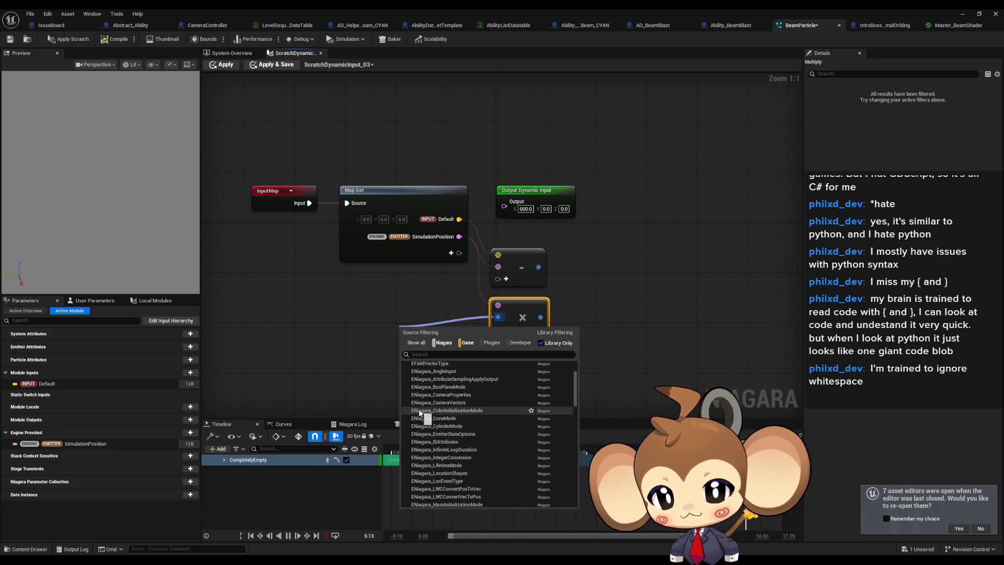
scroll(424, 413, "down", 10)
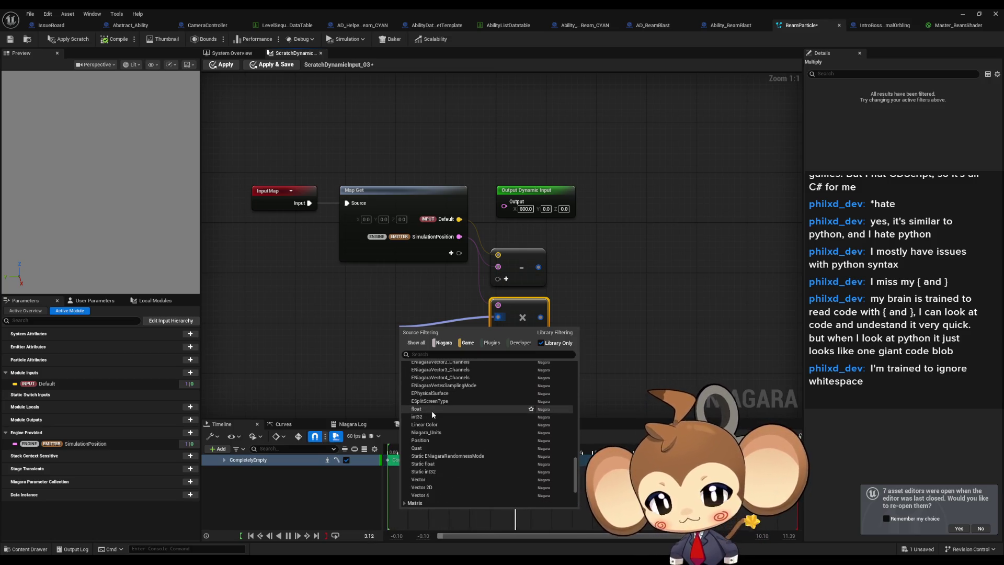
left_click(431, 410)
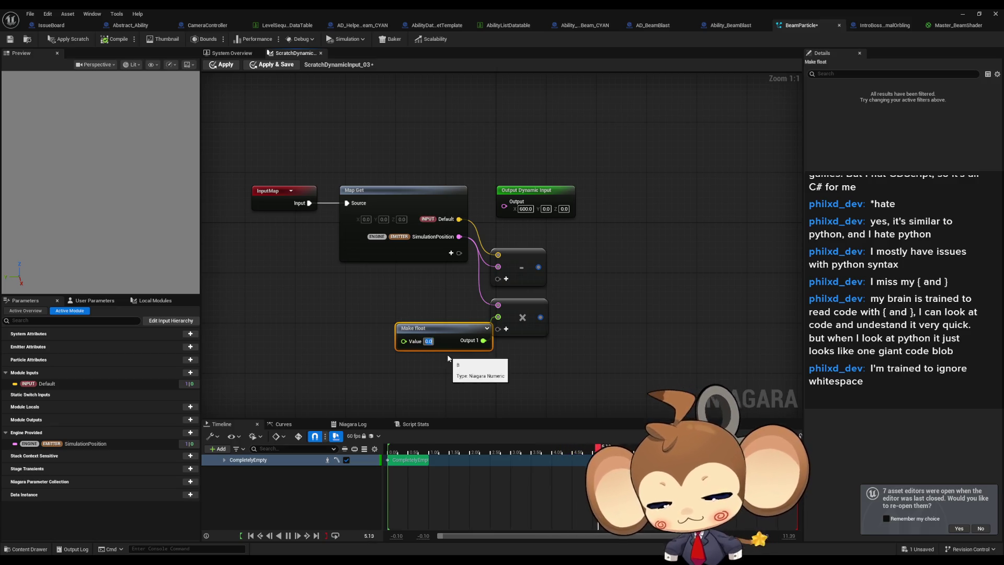
left_click_drag(444, 327, 393, 326)
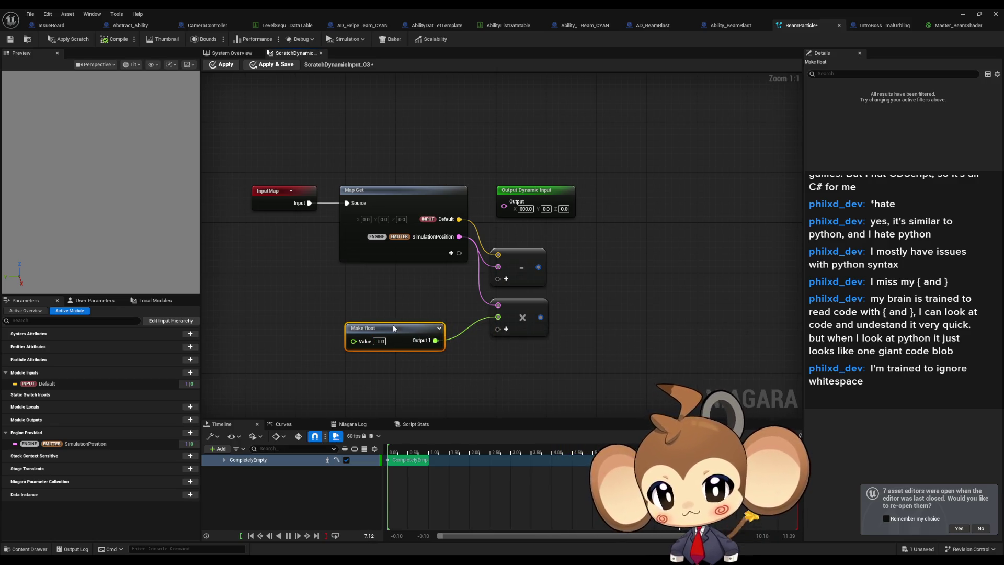
Step: Wire the Multiply result to Output Dynamic Input, keep Make float at -1.0, and return to the level
mouse_move(540, 317)
left_mouse_down()
mouse_move(499, 241)
mouse_move(514, 208)
mouse_move(505, 203)
left_mouse_up()
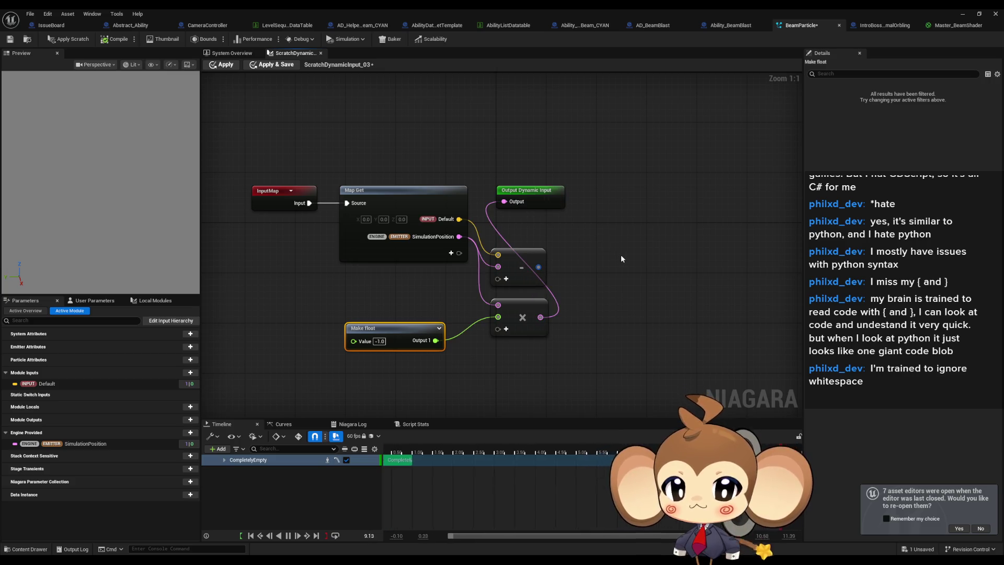
left_click(616, 256)
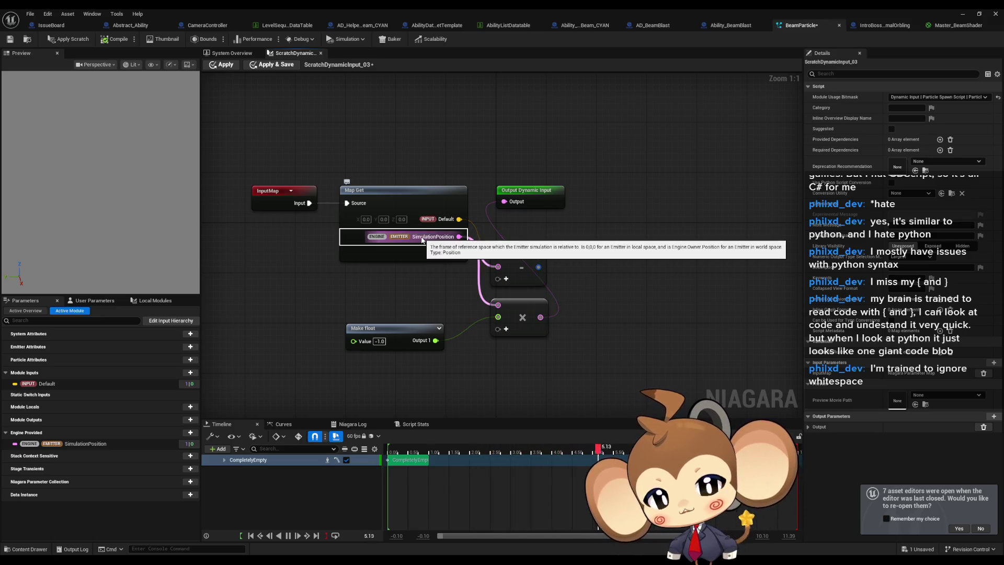
left_click(379, 341)
key("Return")
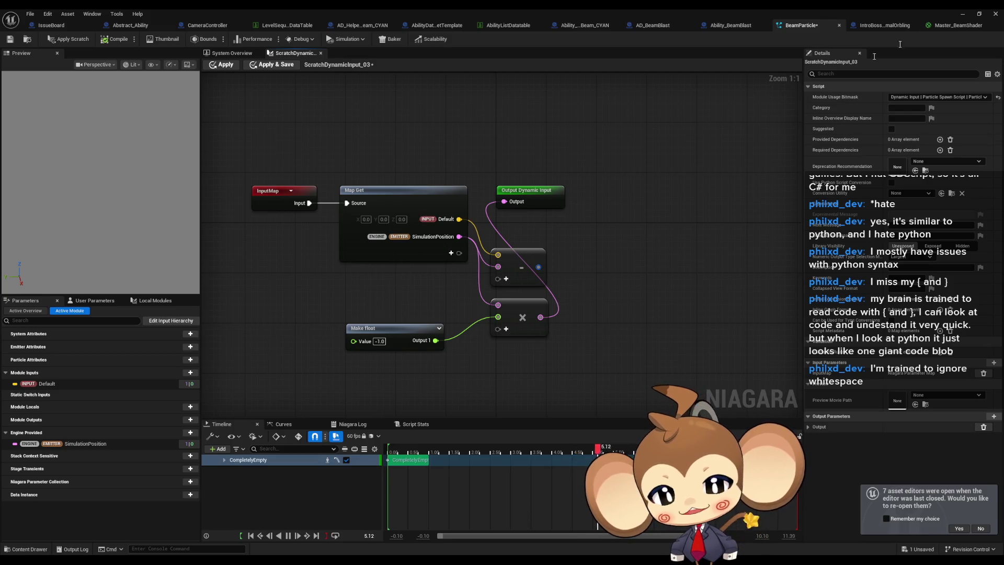
left_click(962, 14)
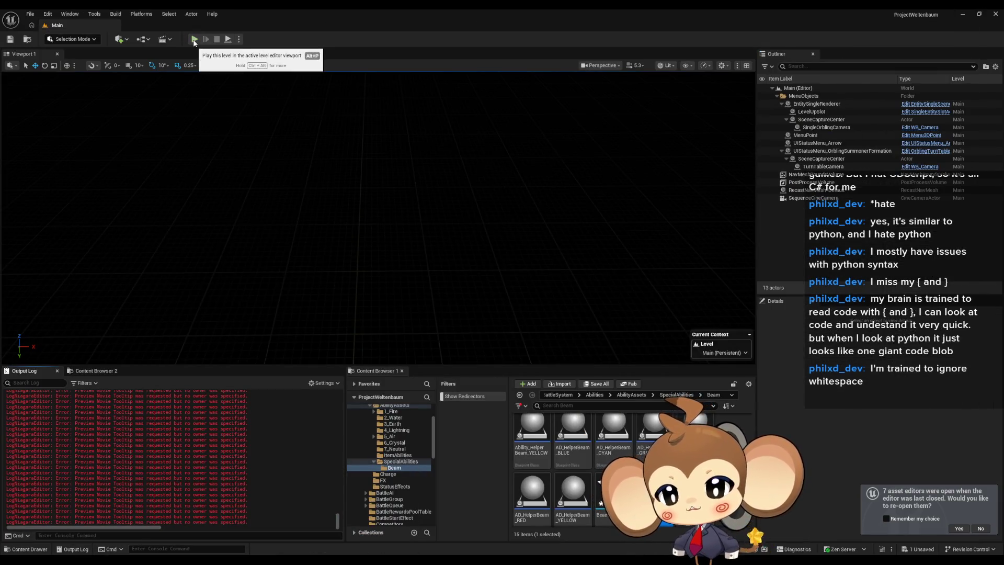
Step: Play-test the beam, stop the session, and recompile BeamParticle, which finishes with 2 warnings
left_click(194, 39)
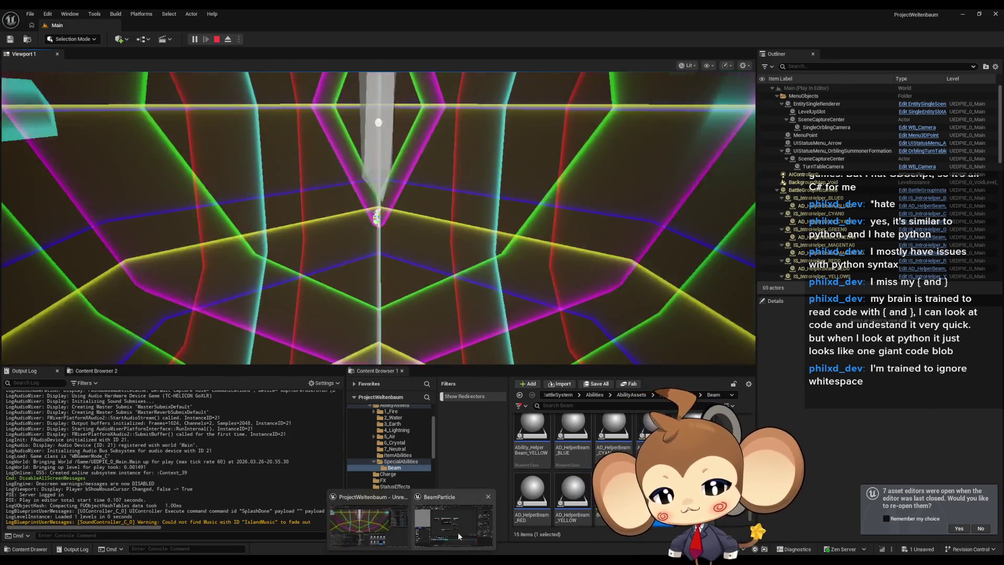
left_click(457, 532)
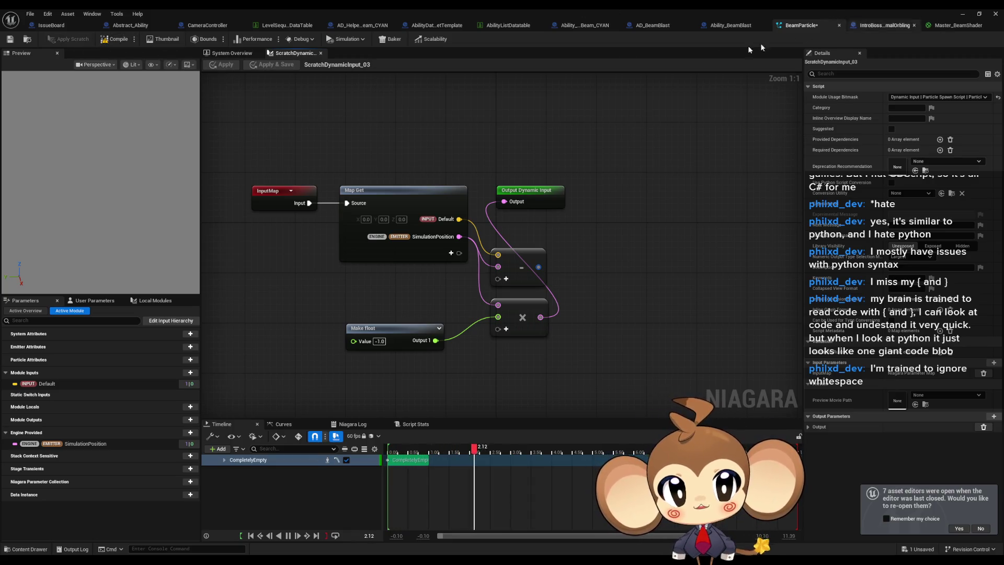
double_click(760, 14)
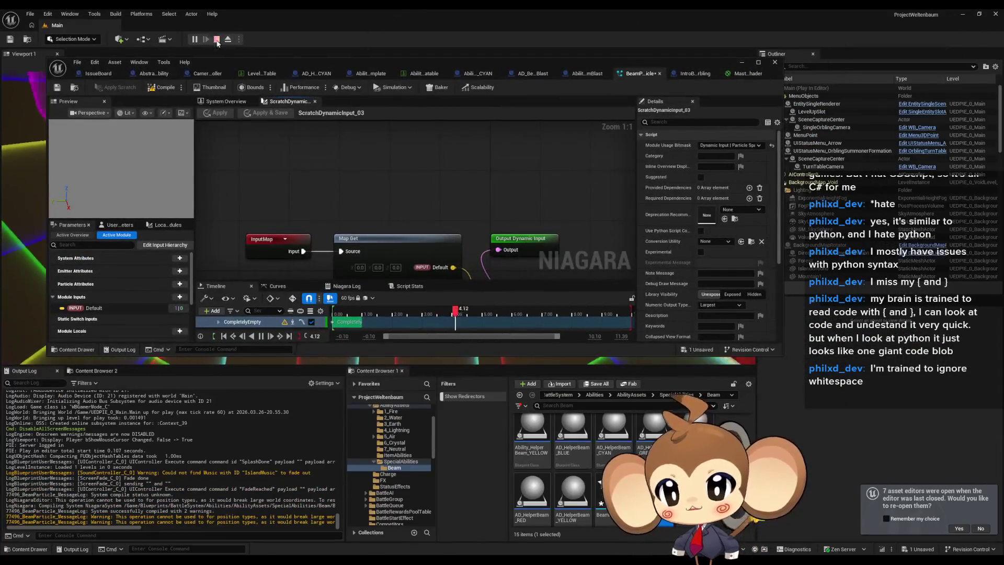
left_click(217, 40)
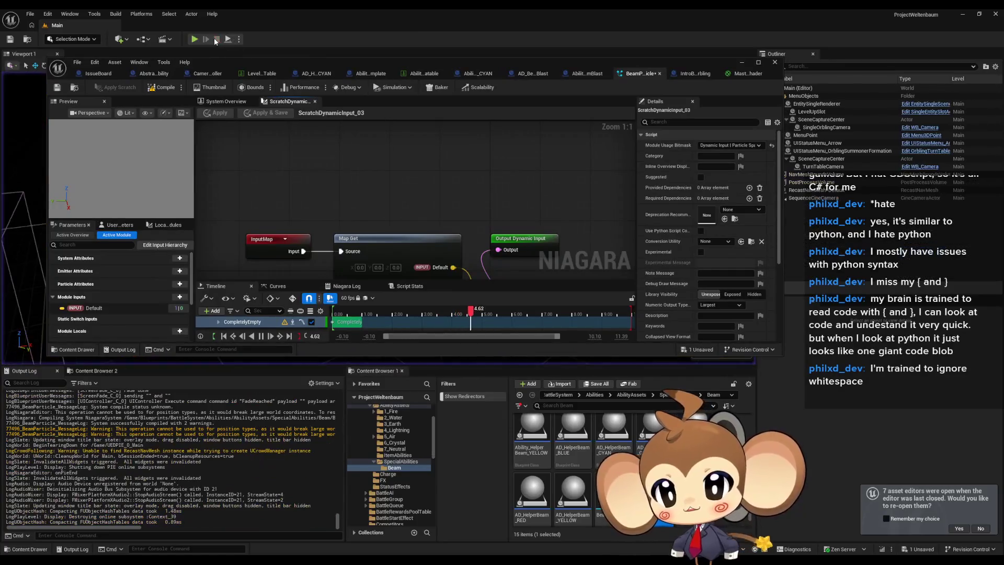
left_click(147, 90)
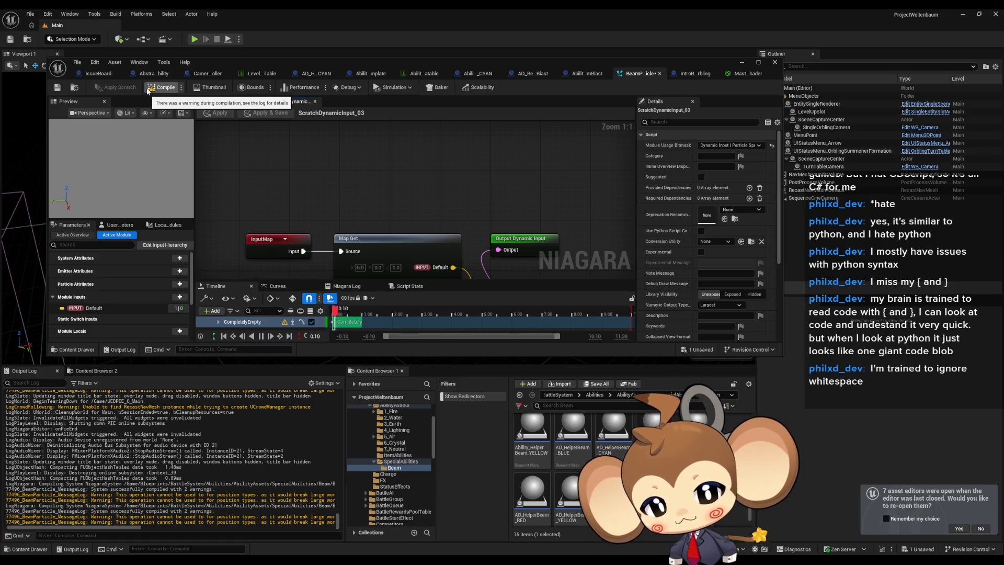
mouse_move(431, 178)
left_mouse_down()
mouse_move(371, 100)
mouse_move(364, 39)
mouse_move(444, 199)
left_mouse_up()
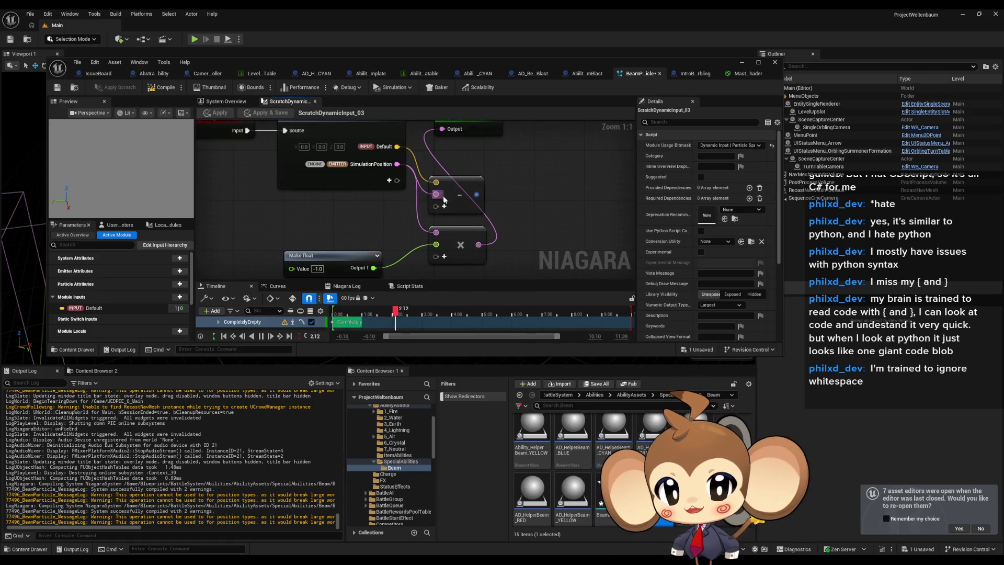
Step: Disconnect the Multiply result from the output, apply, and add a new Multiply node from Output
left_click(478, 244, "alt")
left_click(168, 90)
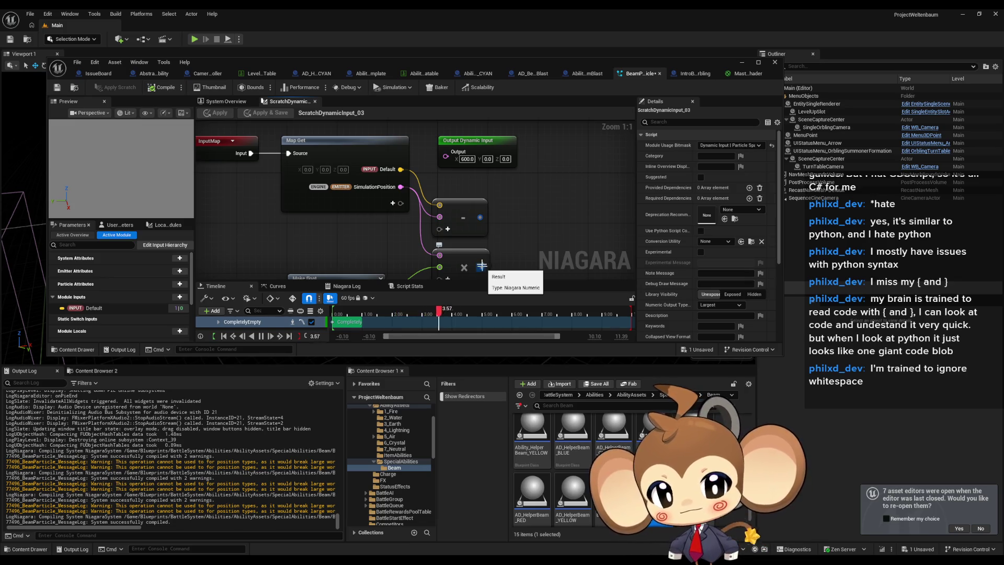
left_click_drag(406, 139, 529, 236)
type("mul")
key("Return")
mouse_move(360, 169)
left_mouse_down()
mouse_move(471, 230)
mouse_move(494, 231)
mouse_move(340, 270)
mouse_move(337, 217)
left_mouse_up()
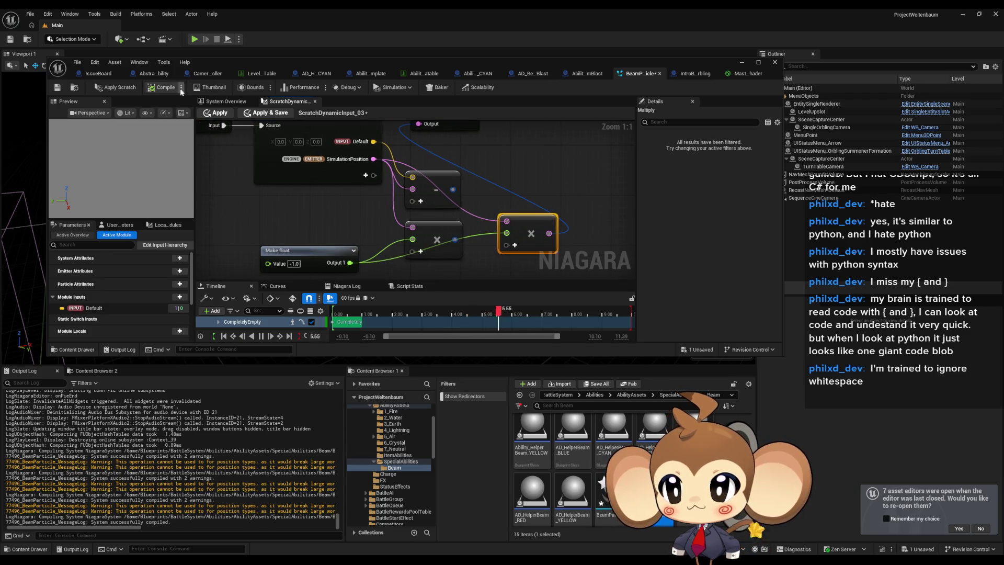
Step: Apply the scratch changes and recompile, then review the position-truncation errors in the log
left_click(111, 88)
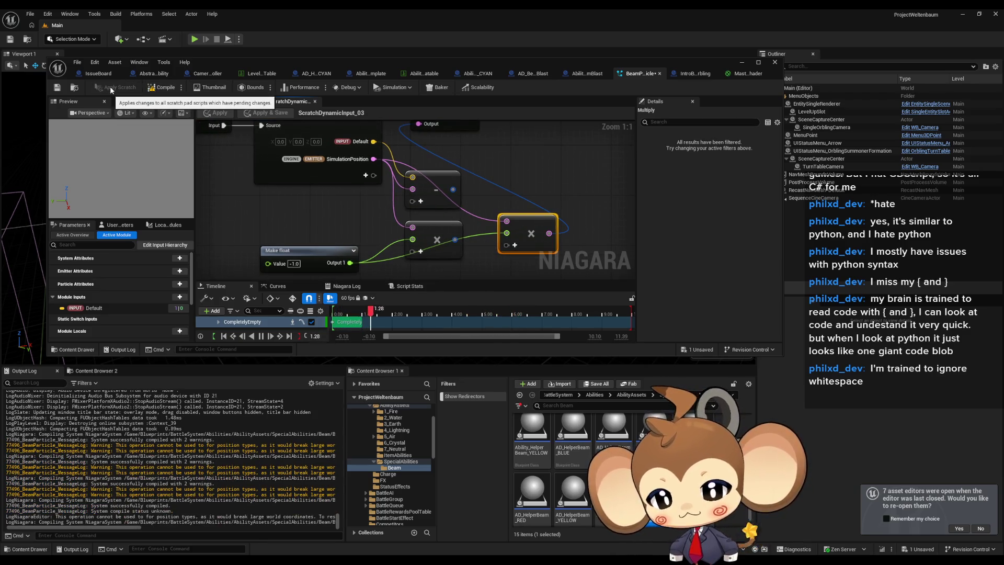
left_click(160, 89)
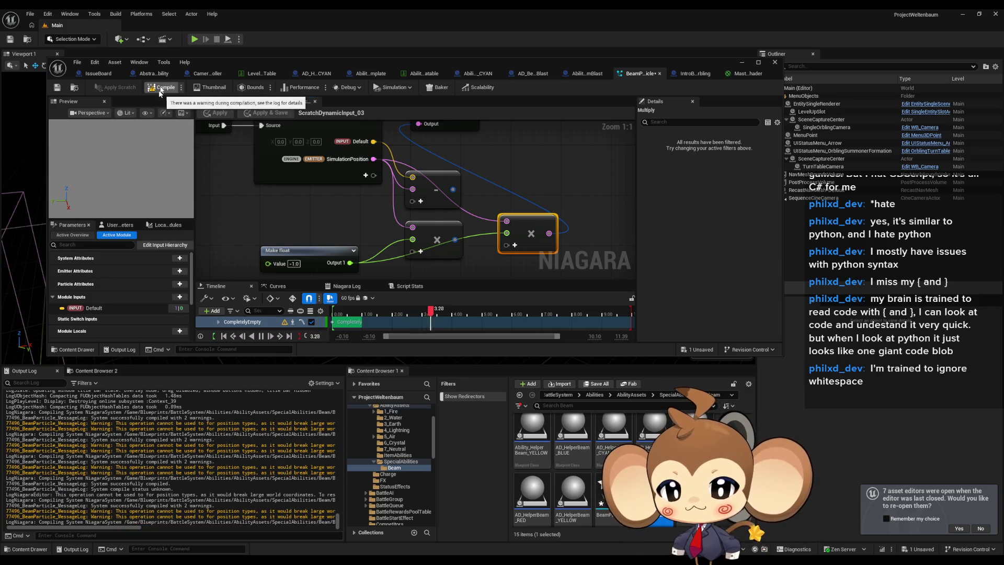
left_click_drag(127, 528, 262, 540)
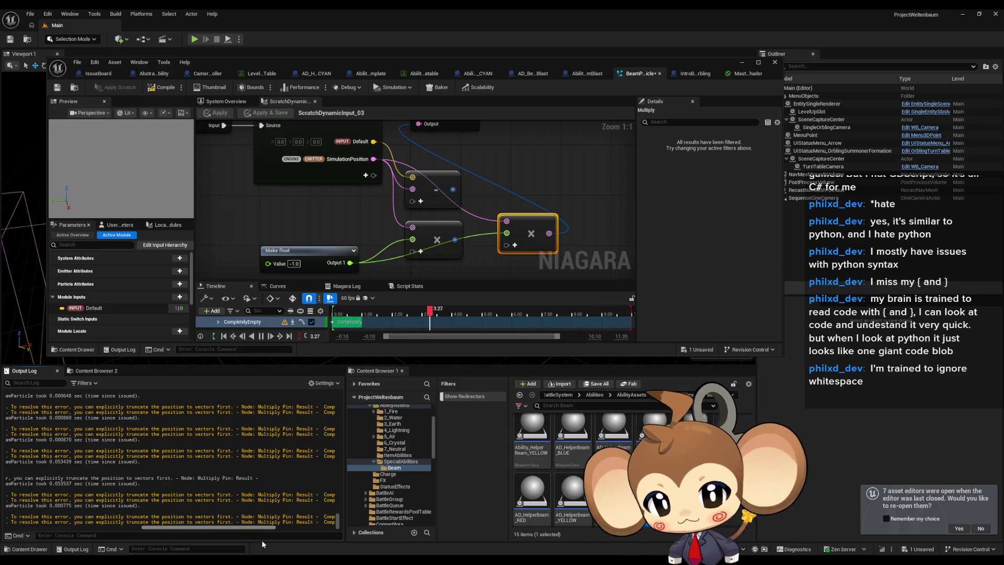
left_click_drag(262, 539, 281, 541)
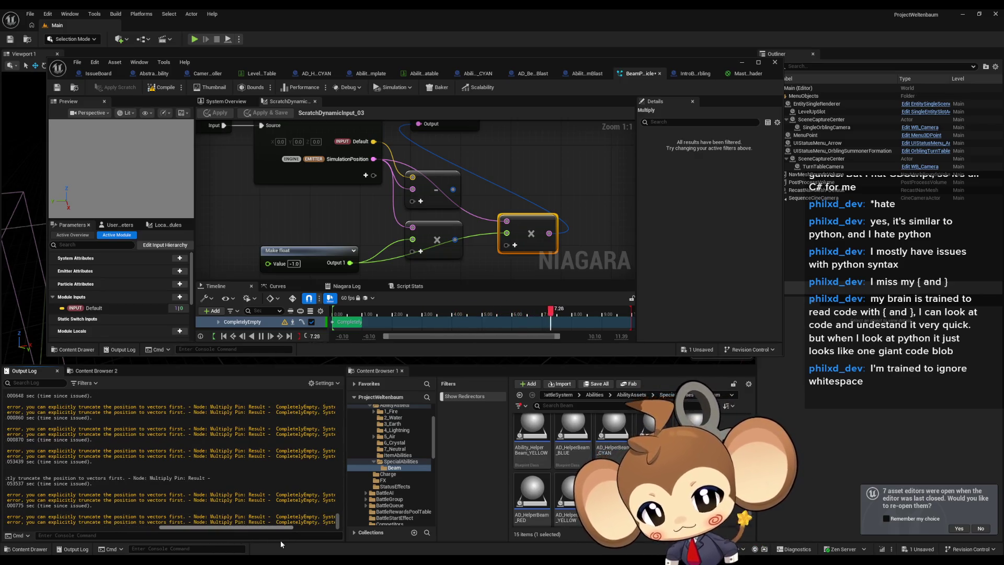
mouse_move(280, 540)
left_mouse_down()
mouse_move(325, 542)
mouse_move(184, 530)
mouse_move(235, 539)
mouse_move(184, 539)
left_mouse_up()
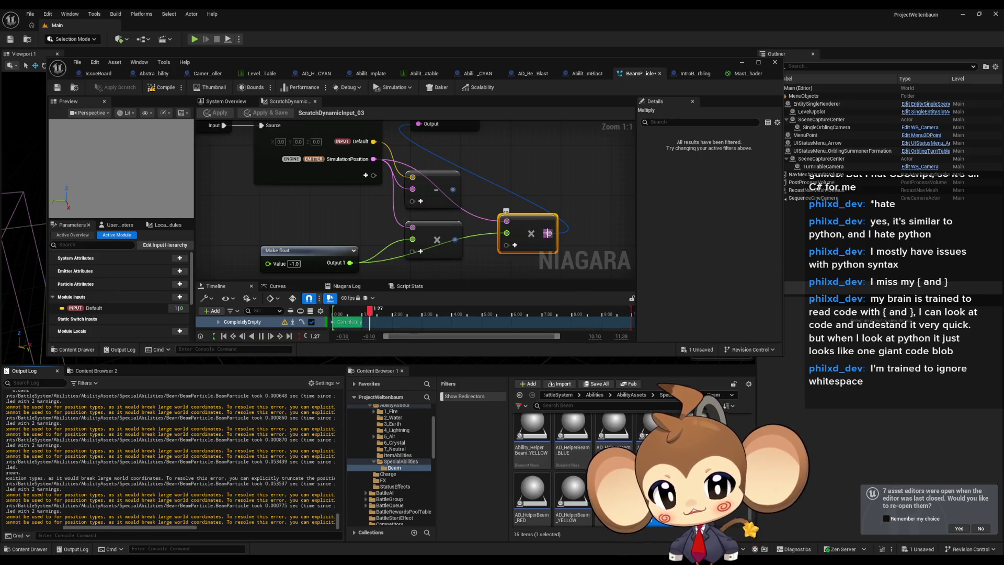
Step: Add a Trunc node on the Multiply output and apply the scratch input
left_click_drag(548, 233, 589, 238)
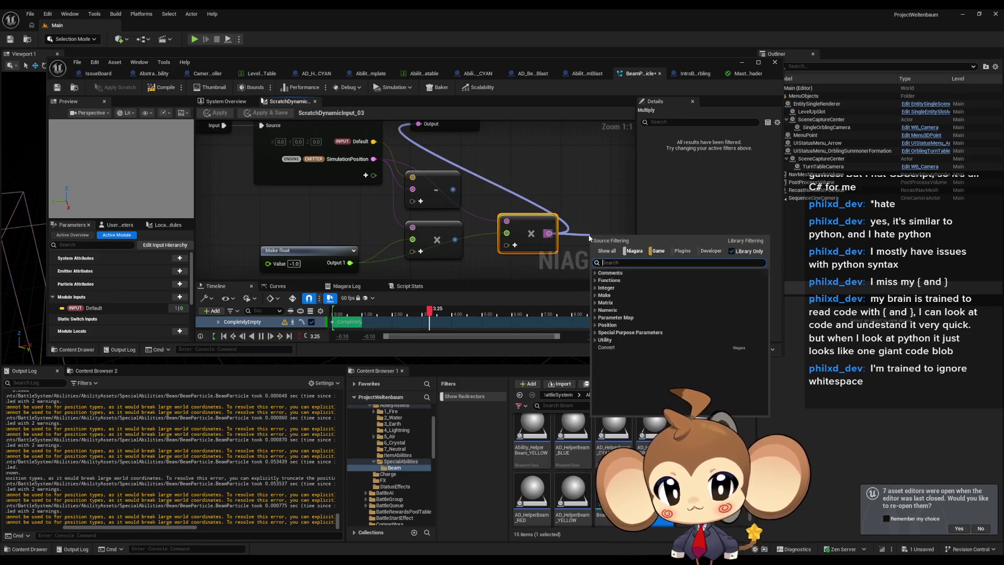
type("trun")
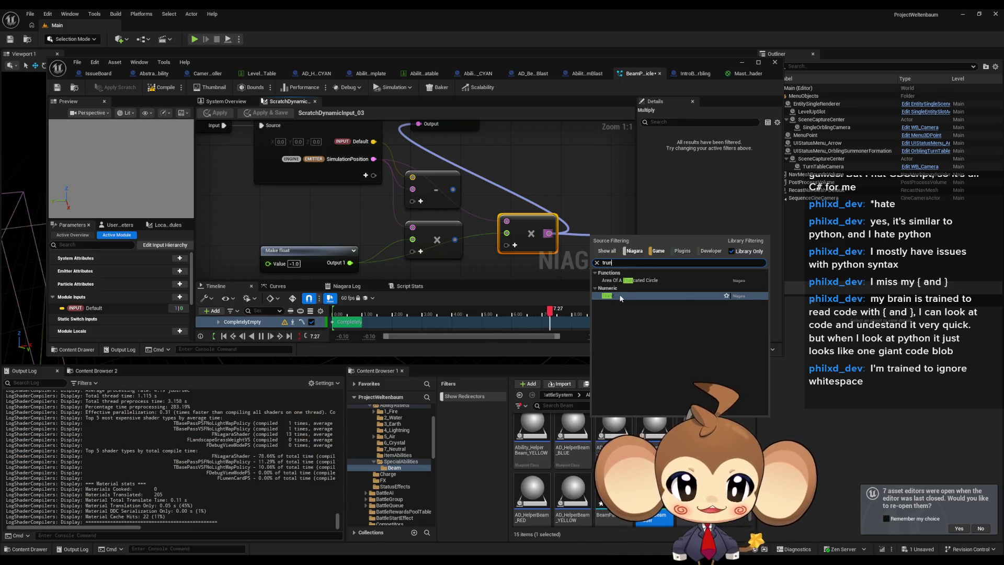
left_click(613, 297)
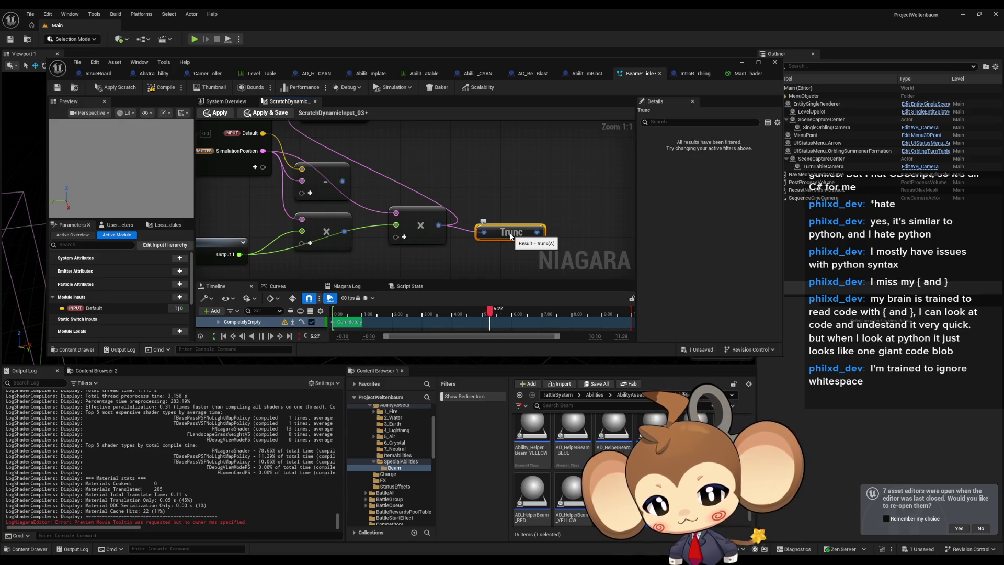
mouse_move(511, 236)
left_mouse_down()
mouse_move(506, 272)
mouse_move(345, 162)
mouse_move(303, 150)
left_mouse_up()
left_click(167, 89)
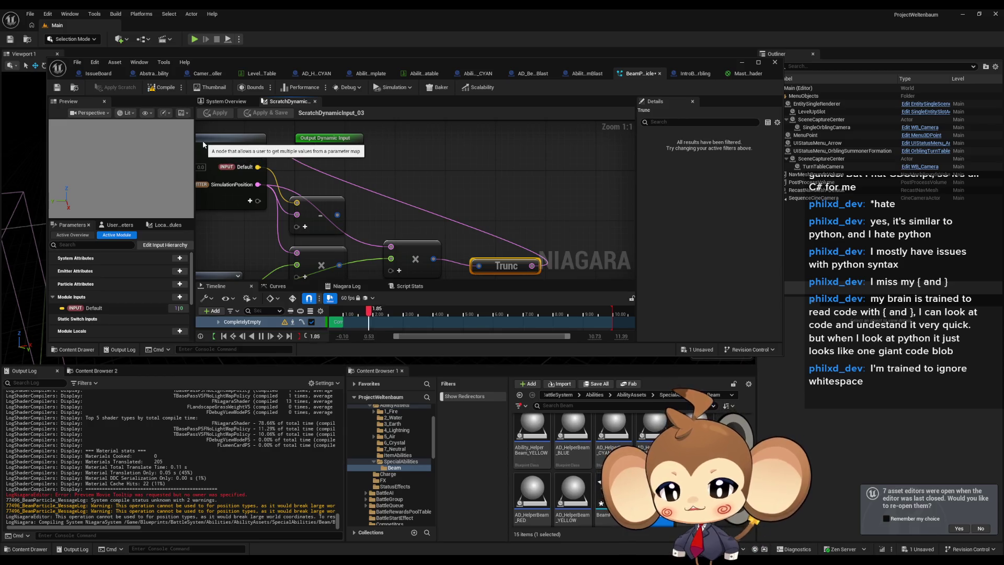
Step: Place Trunc below the Multiply nodes, feed it into the Multiply's top input, and recompile
mouse_move(432, 258)
left_mouse_down()
mouse_move(463, 248)
mouse_move(335, 141)
mouse_move(367, 112)
left_mouse_up()
mouse_move(539, 218)
left_mouse_down()
mouse_move(424, 263)
mouse_move(439, 199)
left_mouse_up()
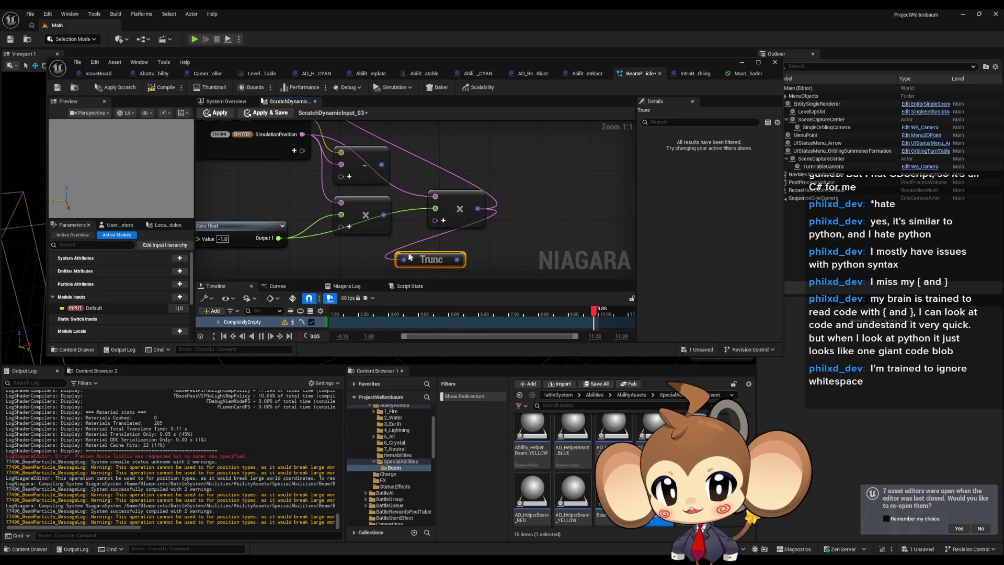
left_click_drag(455, 260, 440, 197)
left_click(152, 87)
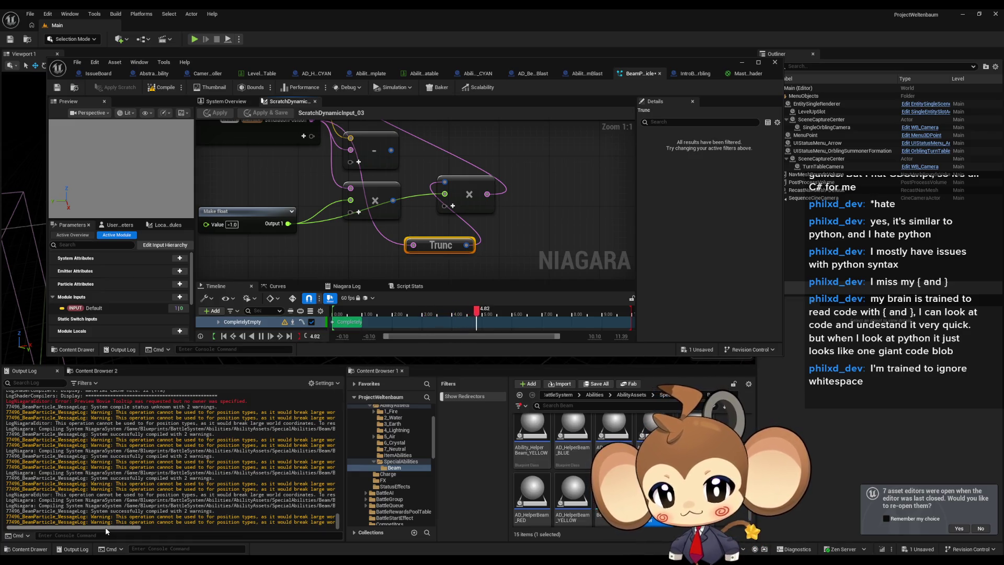
Step: Reconnect SimulationPosition directly to the Multiply input
left_click_drag(106, 528, 119, 529)
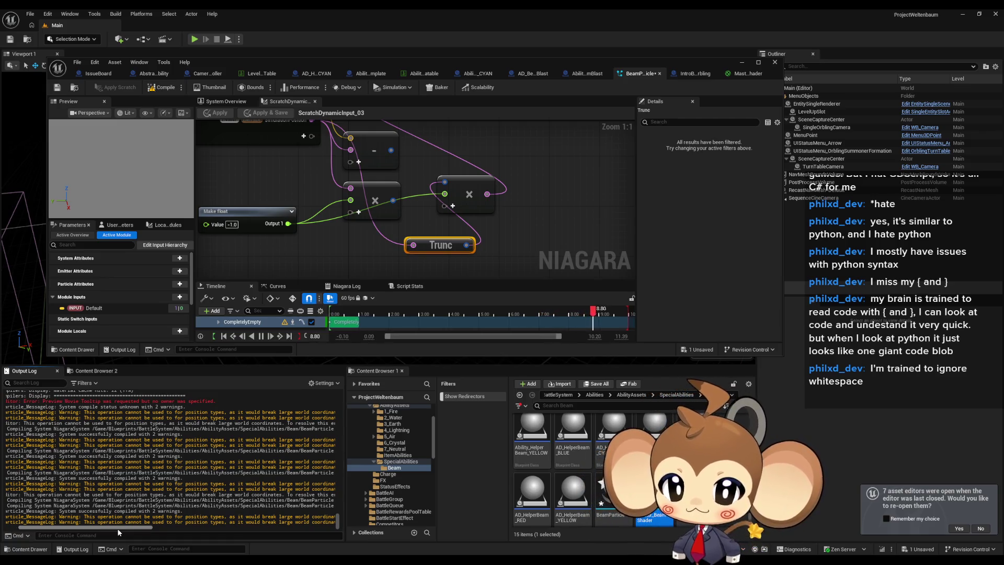
left_click_drag(118, 529, 141, 535)
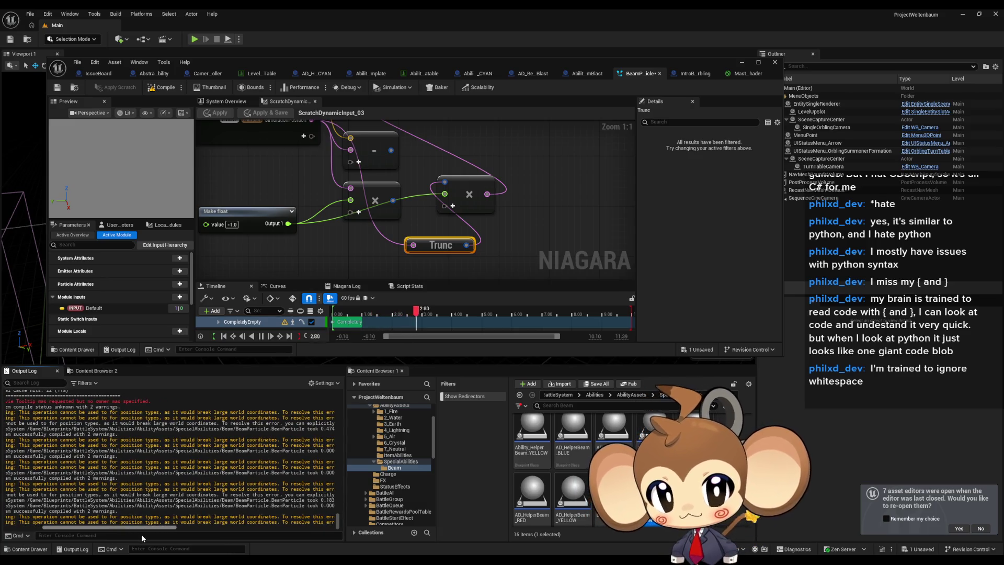
left_click_drag(141, 535, 224, 539)
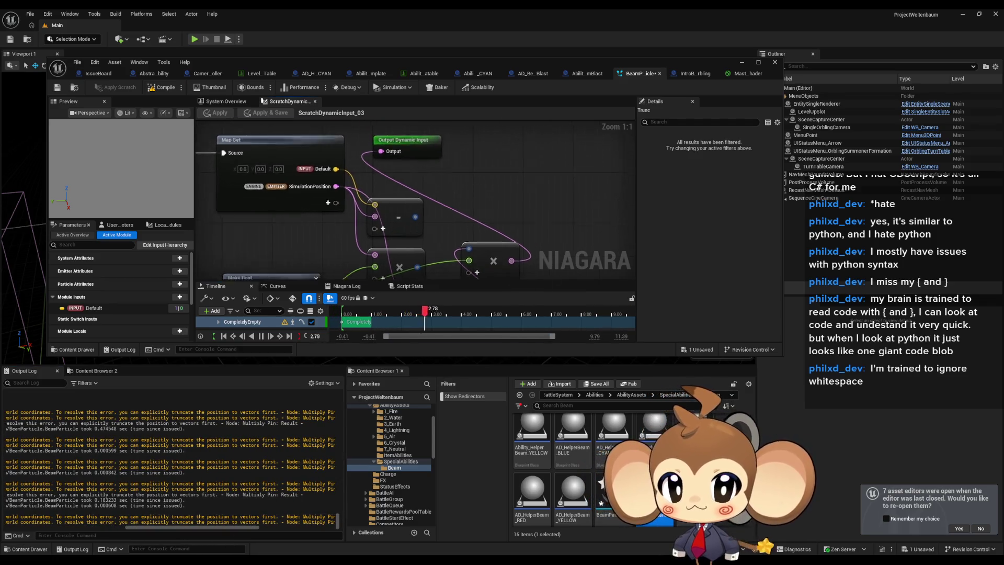
left_click_drag(439, 187, 438, 147)
mouse_move(468, 209)
left_mouse_down()
mouse_move(334, 154)
mouse_move(337, 164)
left_mouse_up()
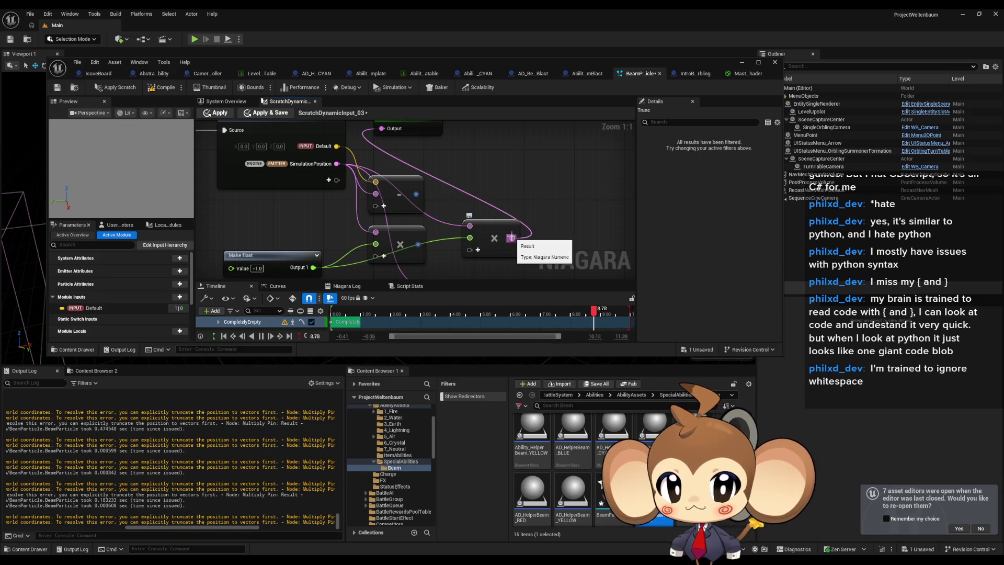
left_click_drag(430, 153, 444, 205)
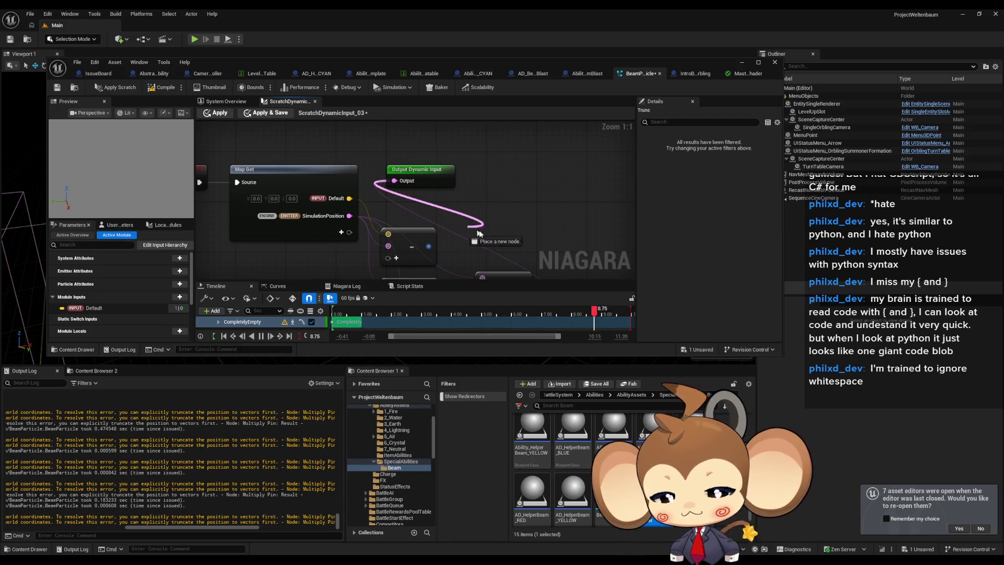
Step: Add a Trunc node from the Output Dynamic Input's Output pin
left_click(452, 185)
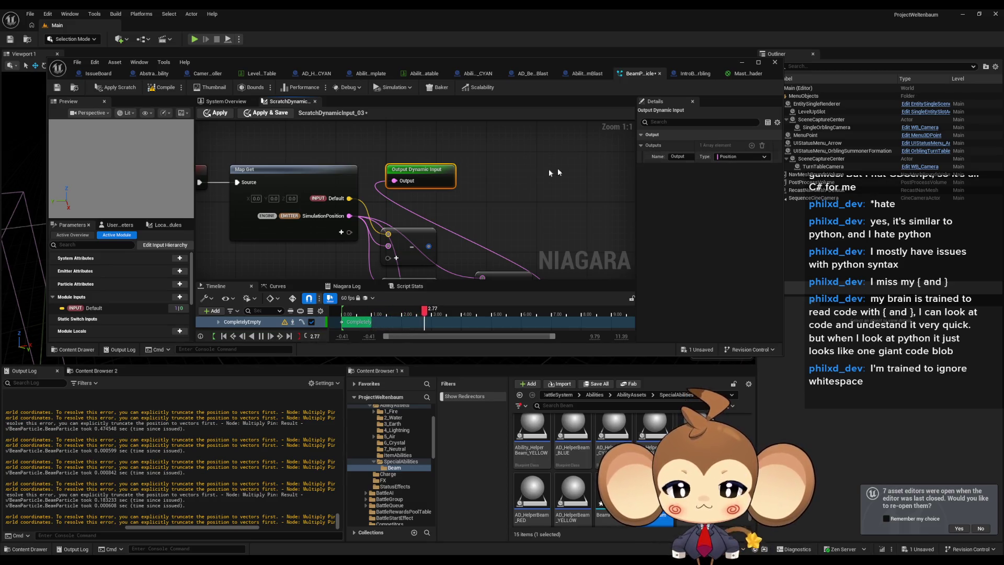
mouse_move(400, 179)
left_mouse_down()
mouse_move(516, 241)
mouse_move(525, 236)
left_mouse_up()
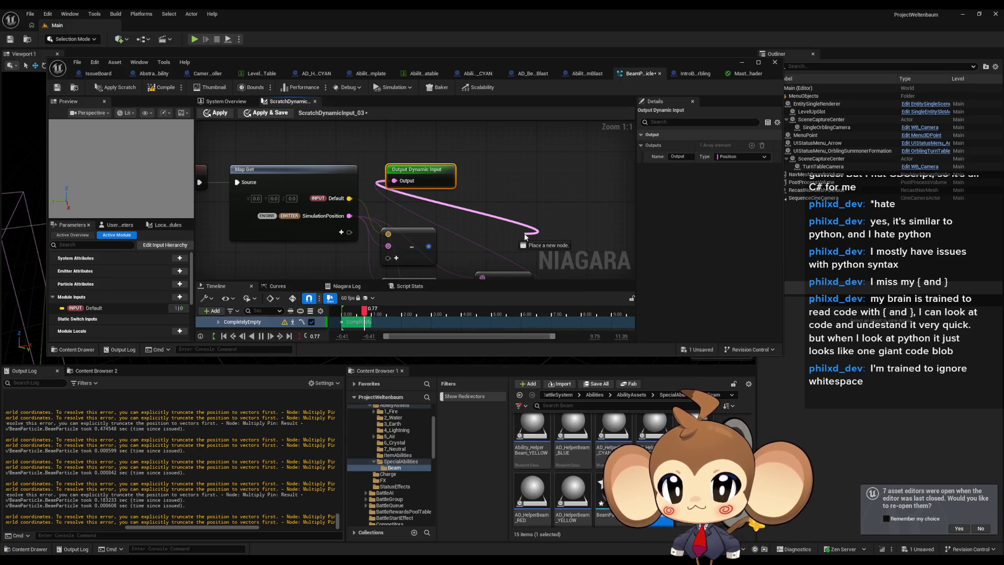
left_click_drag(525, 234, 525, 234)
type("trun")
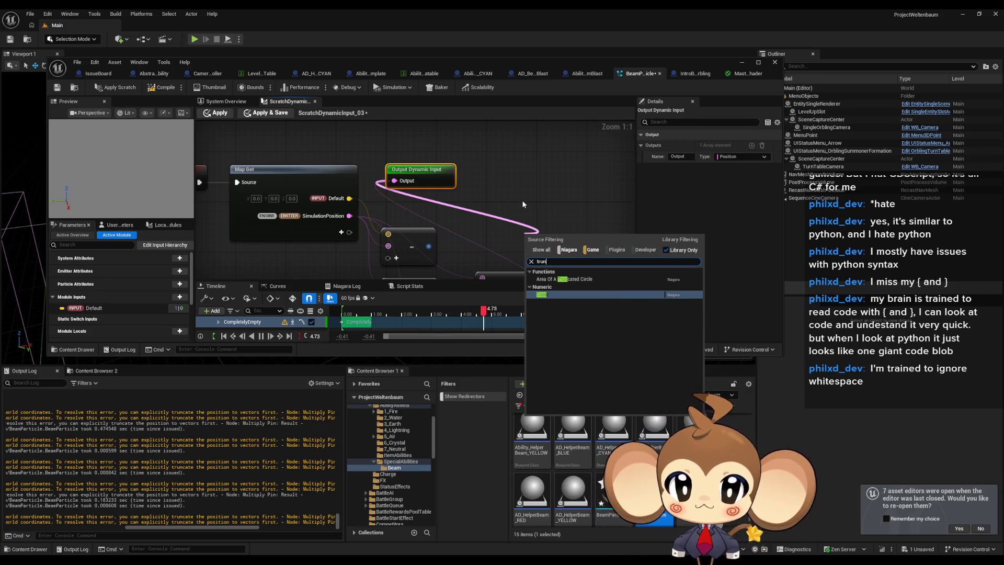
key("Return")
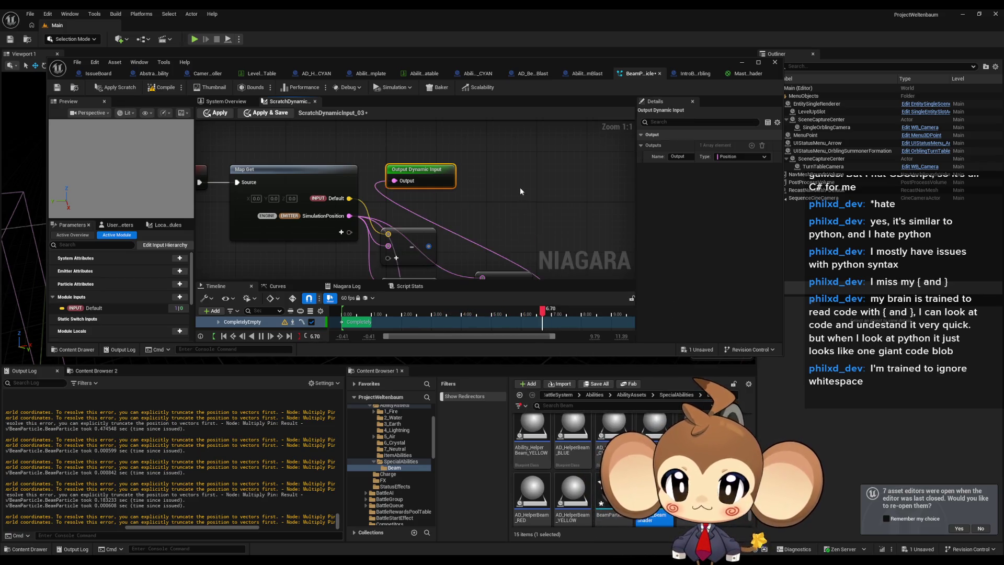
Step: Delete the old Multiply, Subtract and Trunc nodes, then drag a new wire from SimulationPosition
left_click(500, 245)
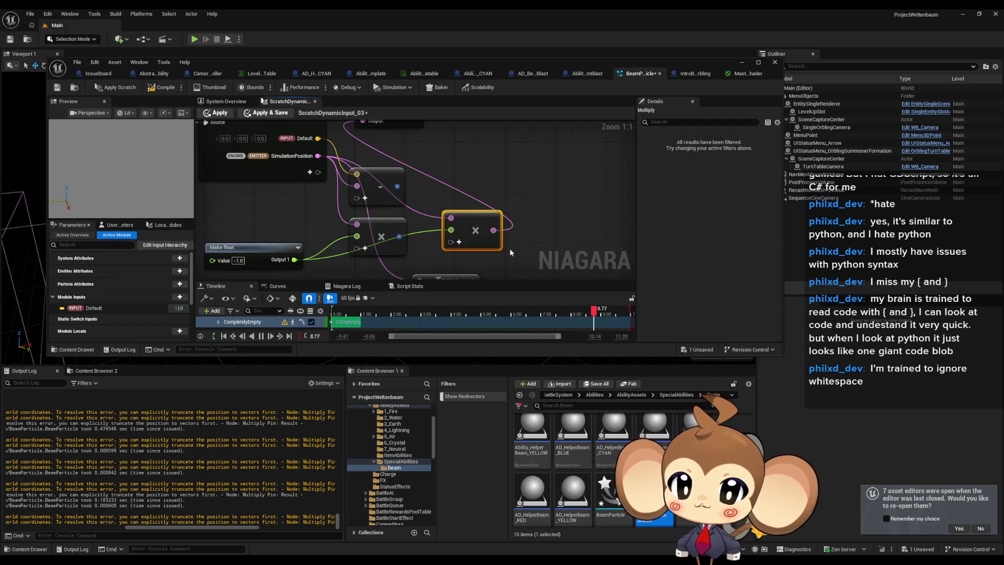
key("Delete")
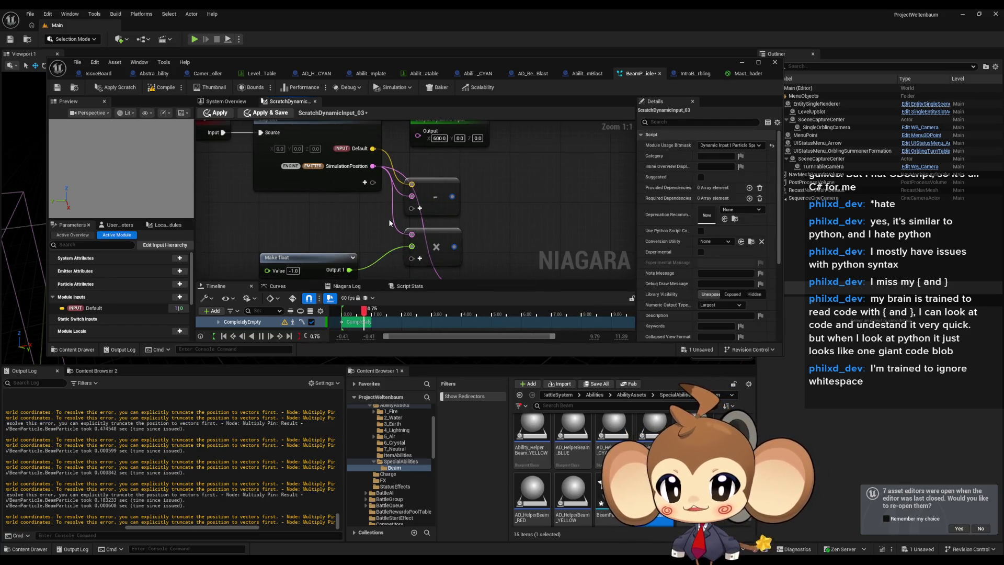
mouse_move(388, 219)
left_mouse_down()
mouse_move(491, 200)
mouse_move(442, 235)
mouse_move(453, 175)
left_mouse_up()
key("Delete")
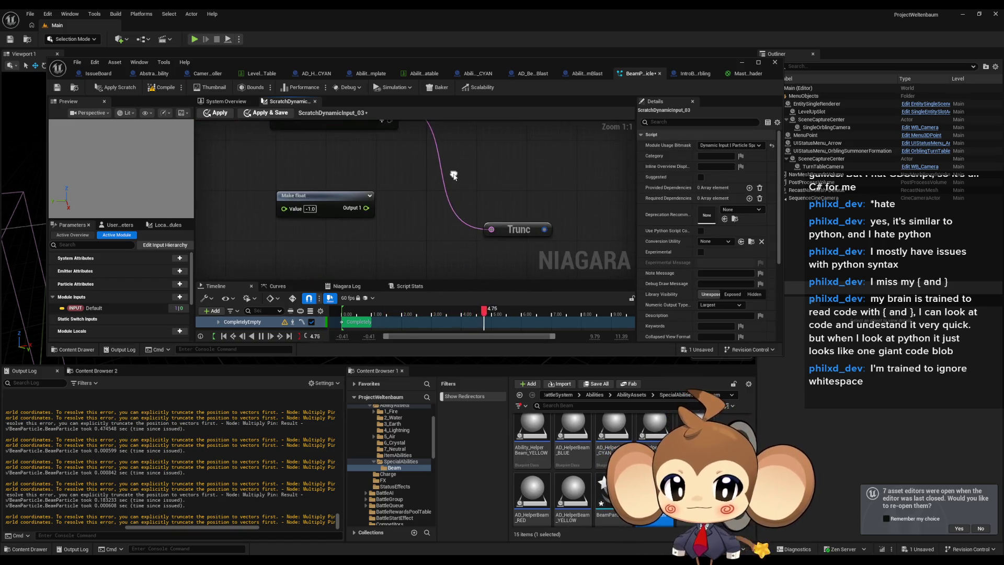
left_click(514, 233)
key("Delete")
left_click_drag(536, 255, 516, 313)
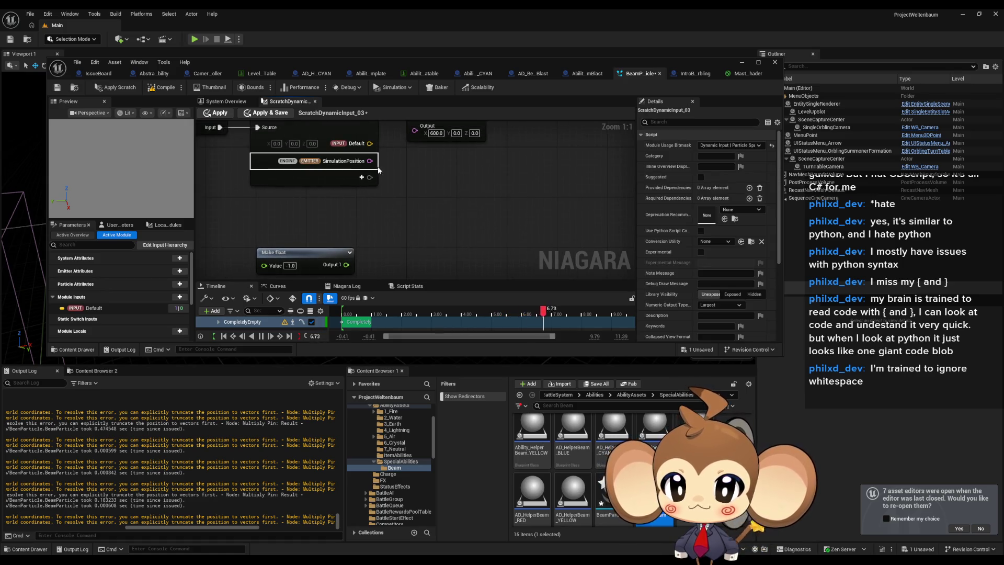
left_click_drag(369, 161, 416, 208)
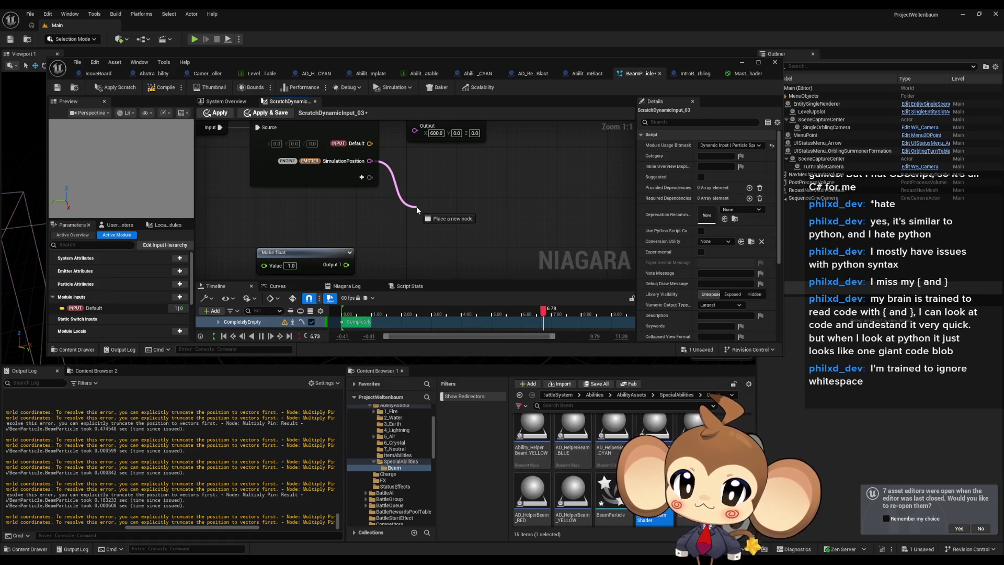
left_click_drag(411, 218, 421, 215)
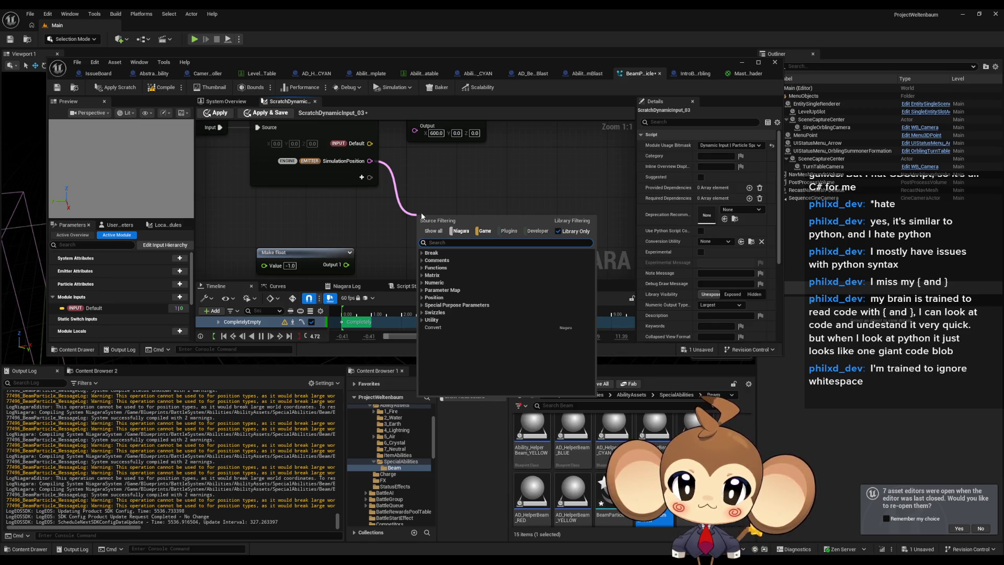
Step: Add a Subtract node fed by SimulationPosition and edit the Make float value
type("-")
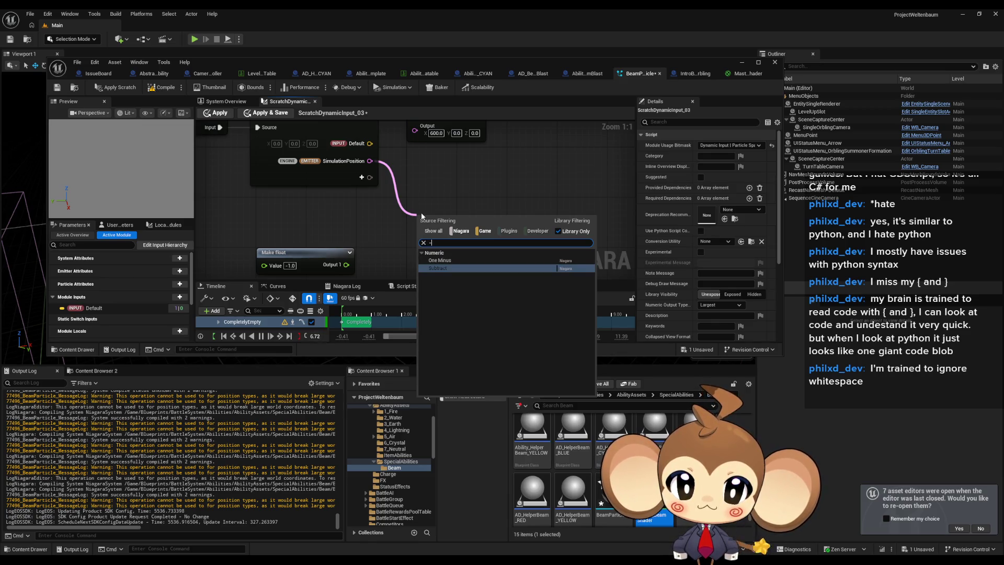
key("Return")
left_click_drag(421, 229, 370, 160)
left_click_drag(422, 216, 422, 217)
left_click(289, 265)
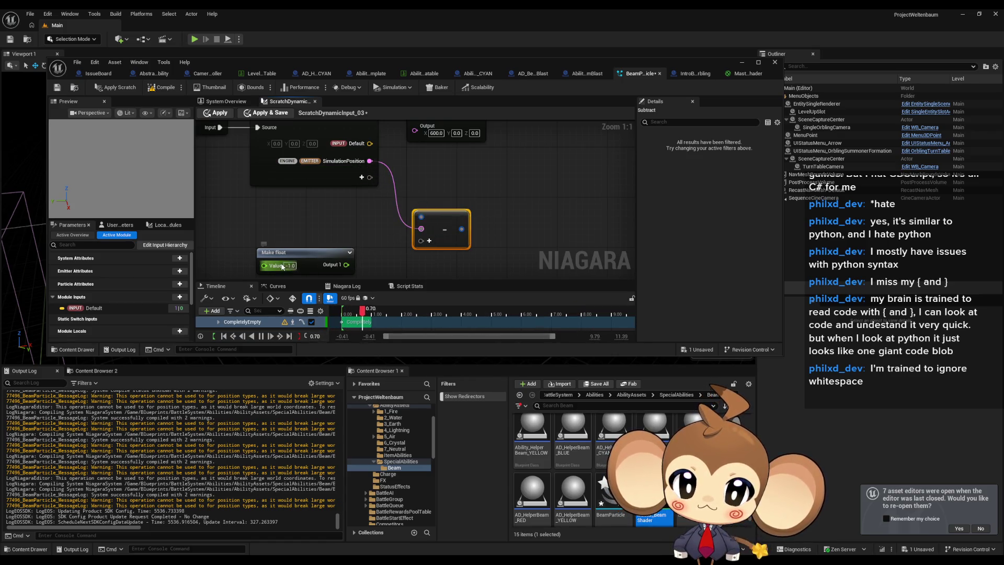
left_click(380, 248)
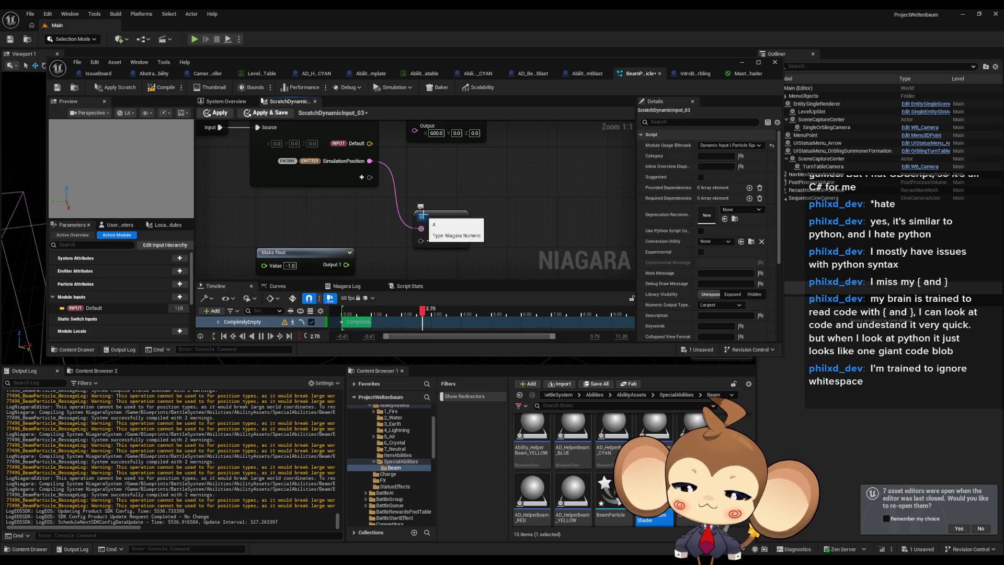
Step: Add a Make Vector wired into Subtract, then apply, save and close the Niagara editor
right_click(285, 214)
type("ma")
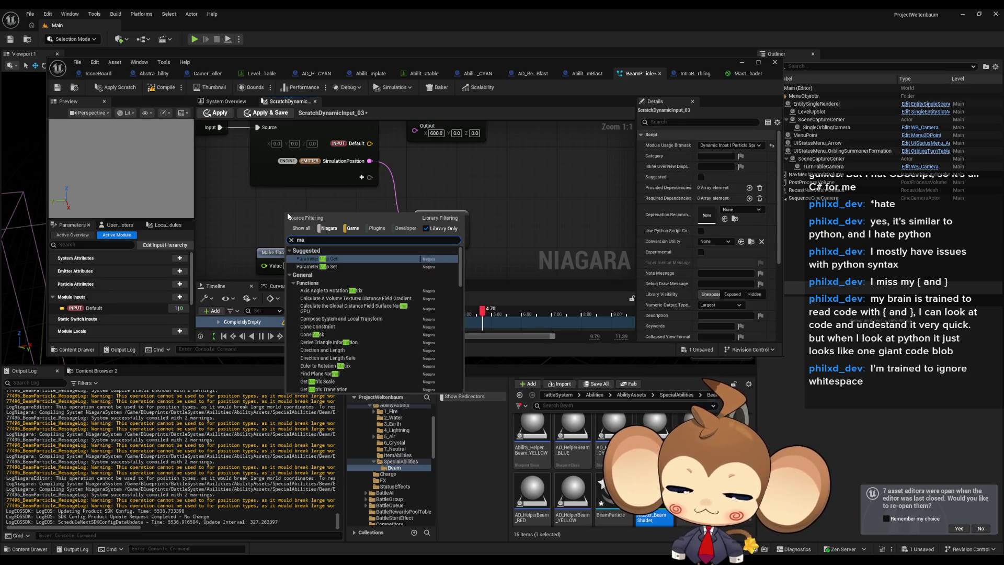
type("ke vect")
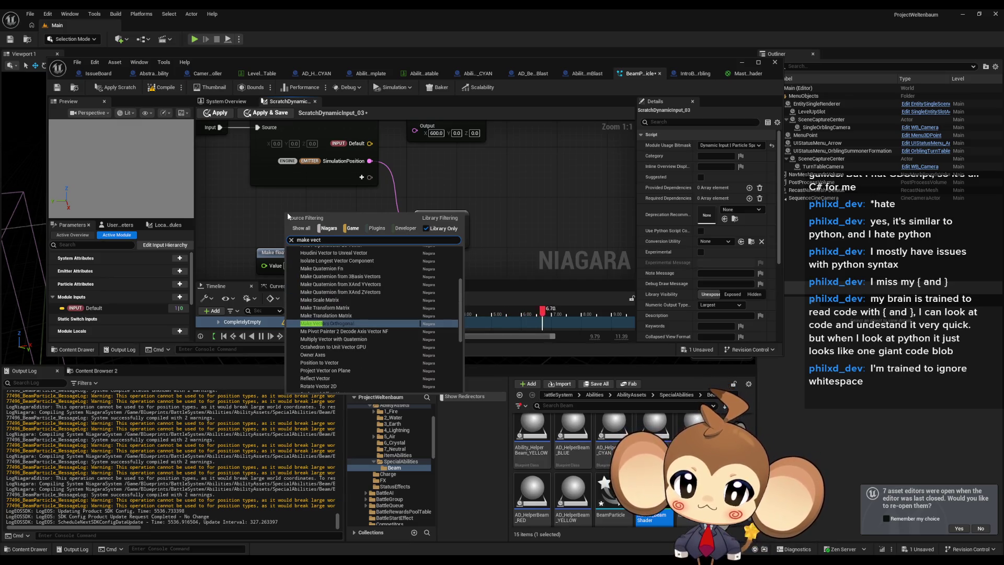
scroll(355, 320, "down", 5)
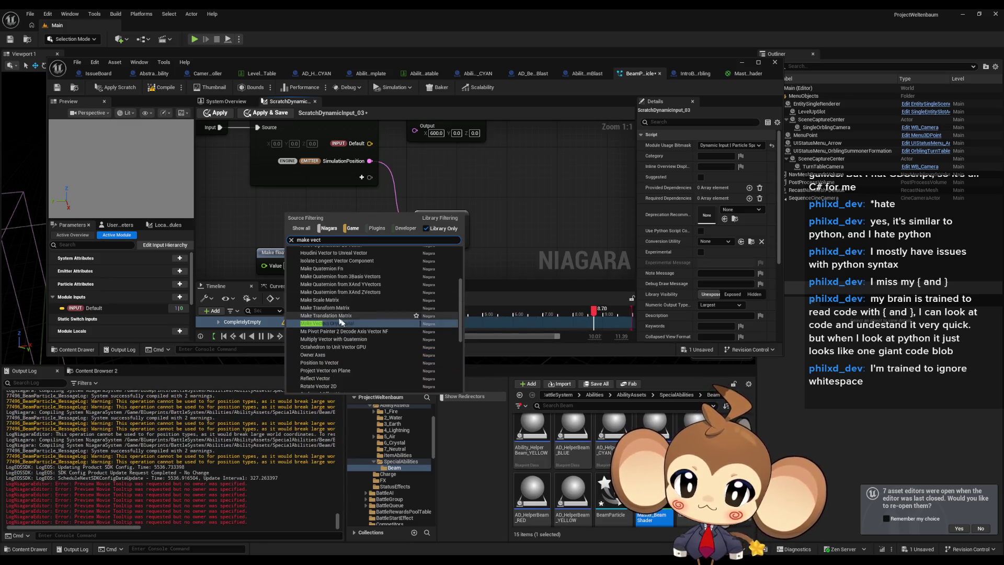
scroll(382, 315, "down", 4)
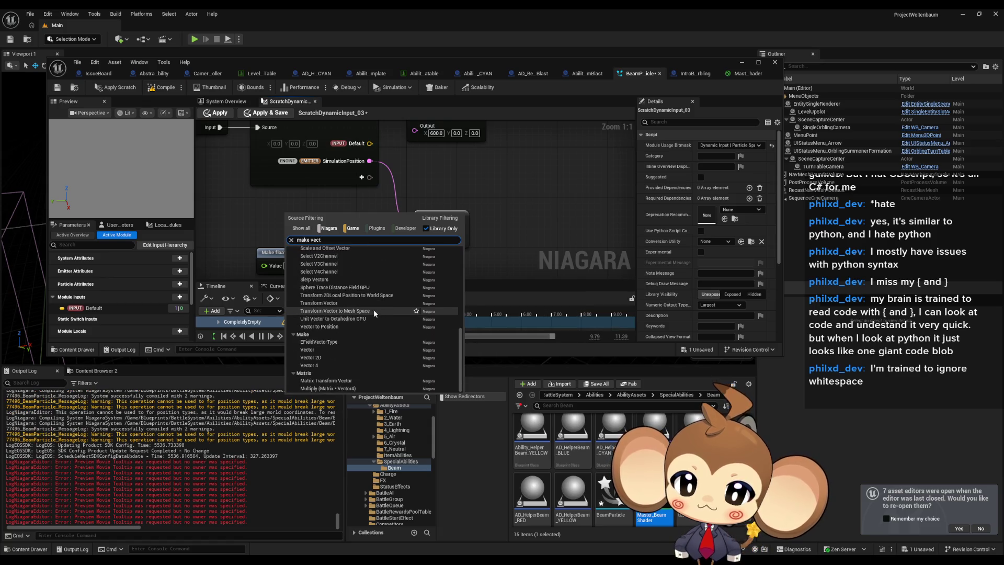
left_click(327, 350)
mouse_move(286, 269)
left_mouse_down()
mouse_move(322, 223)
mouse_move(421, 217)
left_mouse_up()
left_click_drag(462, 253, 415, 149)
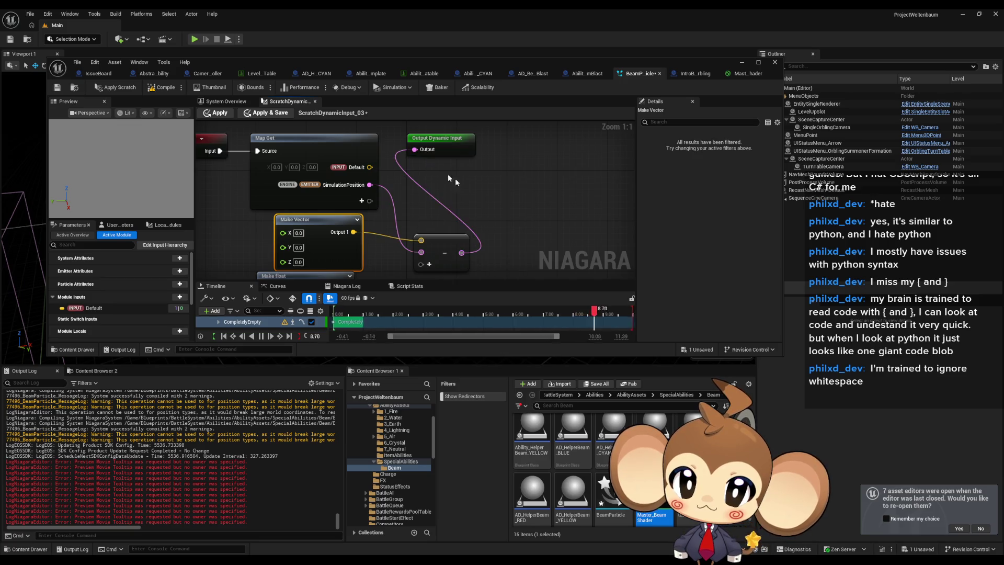
left_click(455, 177)
left_click(215, 112)
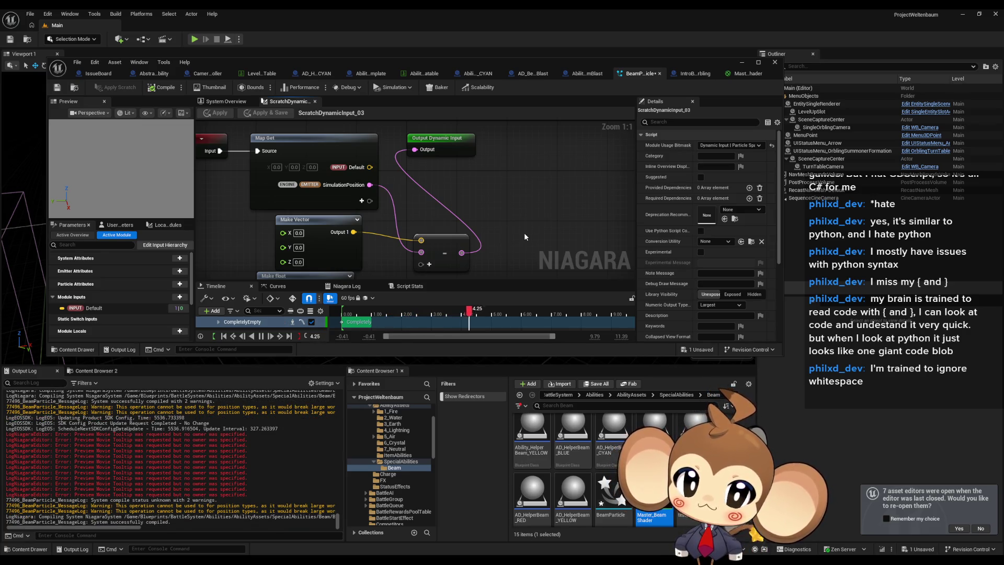
left_click(775, 62)
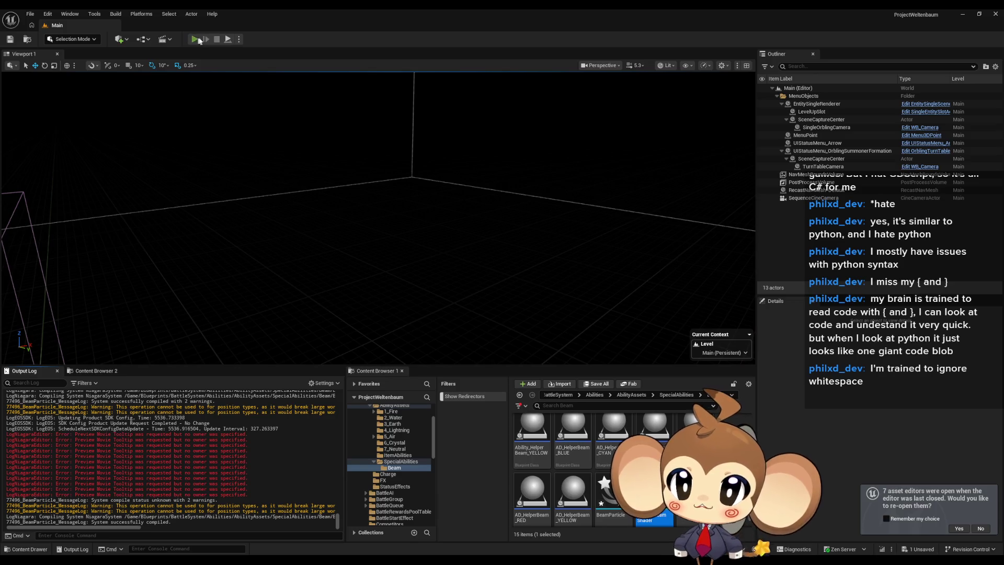
Step: Play-test the level, pause, eject, and focus the viewport on AIController0
left_click(196, 40)
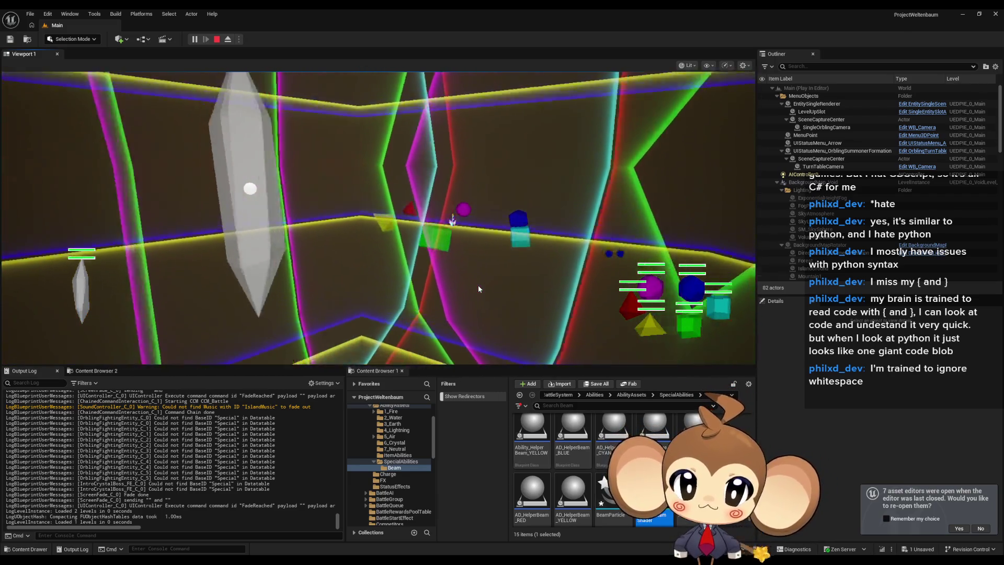
left_click(194, 40)
left_click(227, 40)
scroll(285, 178, "down", 5)
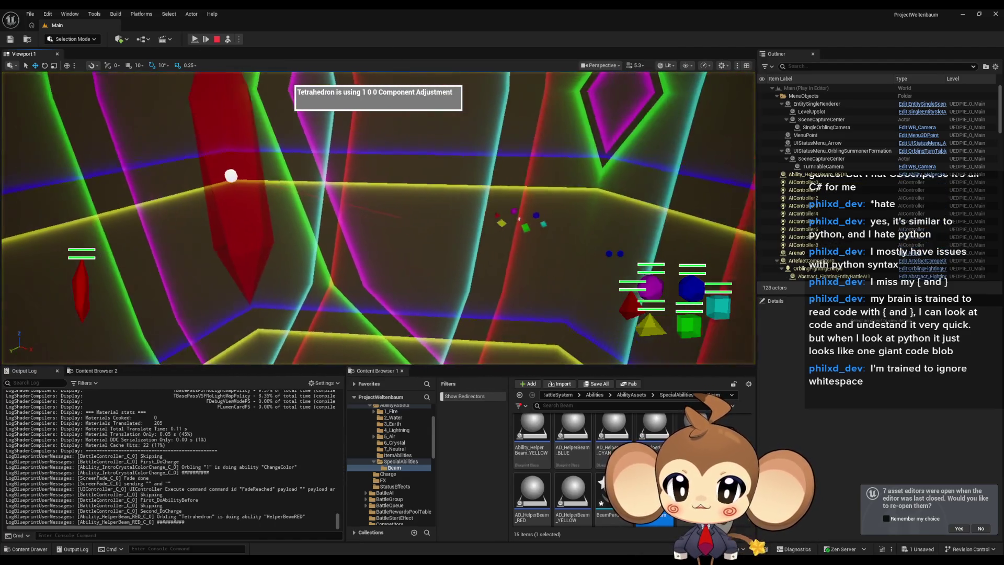
double_click(800, 183)
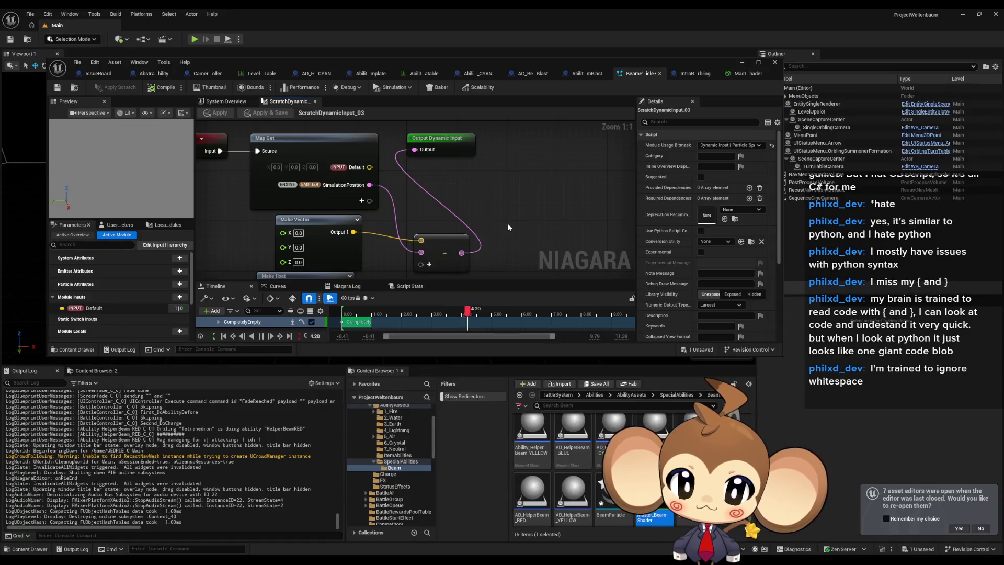
Step: Add an Add node summing Map Get's Default and the Subtract result into the Output, then apply
scroll(497, 220, "down", 1)
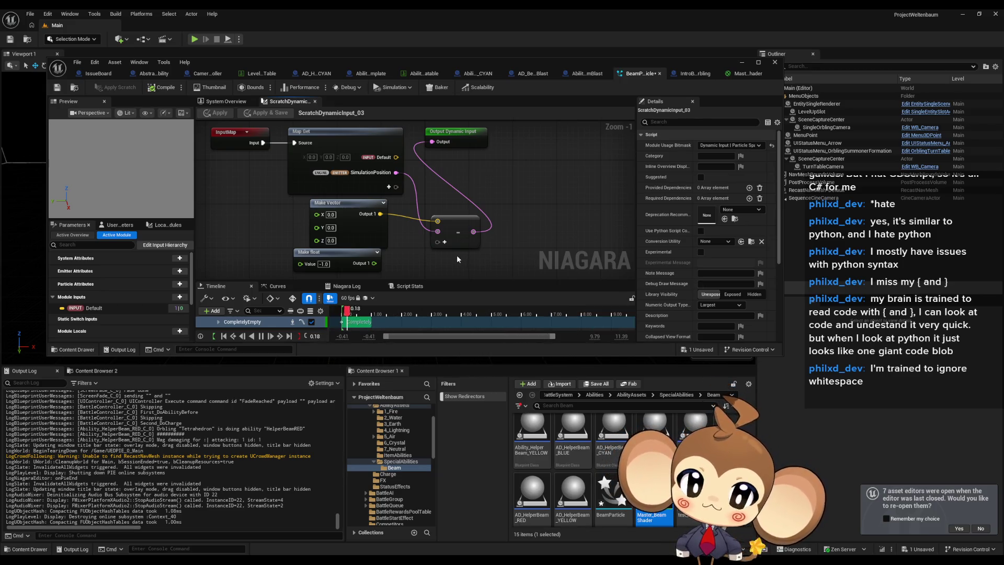
left_click_drag(456, 254, 470, 272)
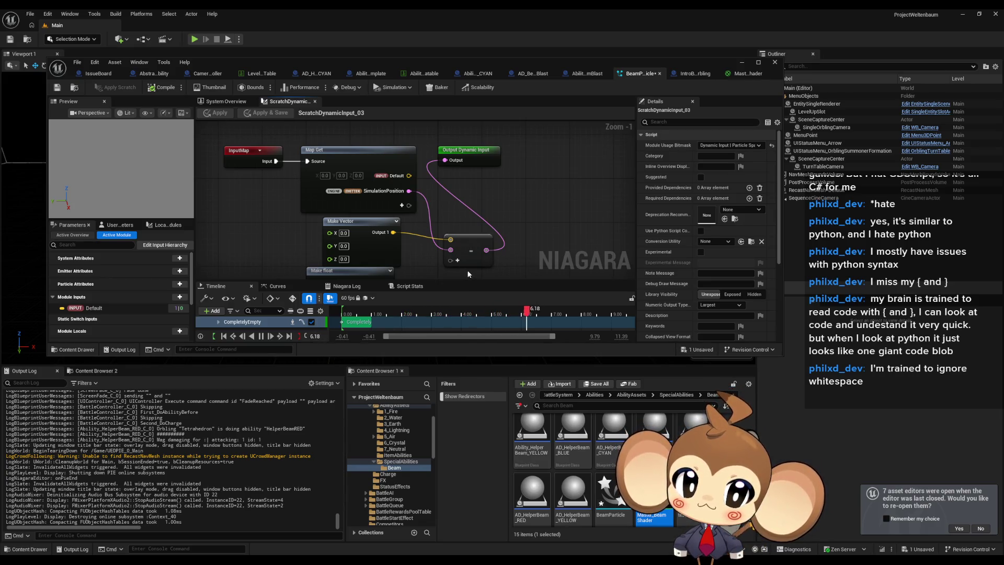
scroll(460, 251, "up", 1)
mouse_move(465, 209)
left_mouse_down()
mouse_move(424, 206)
mouse_move(427, 221)
left_mouse_up()
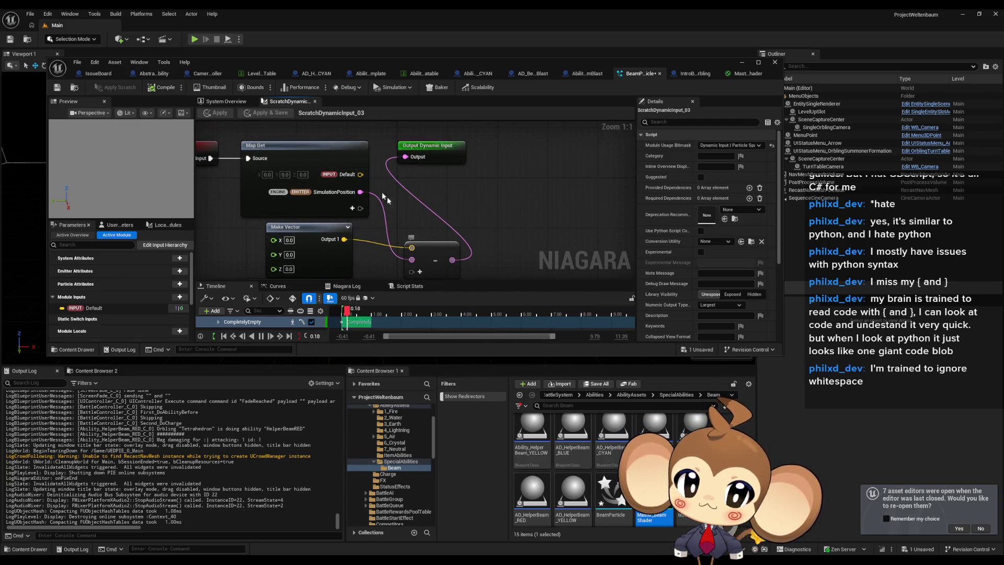
left_click_drag(359, 174, 462, 194)
left_click(502, 236)
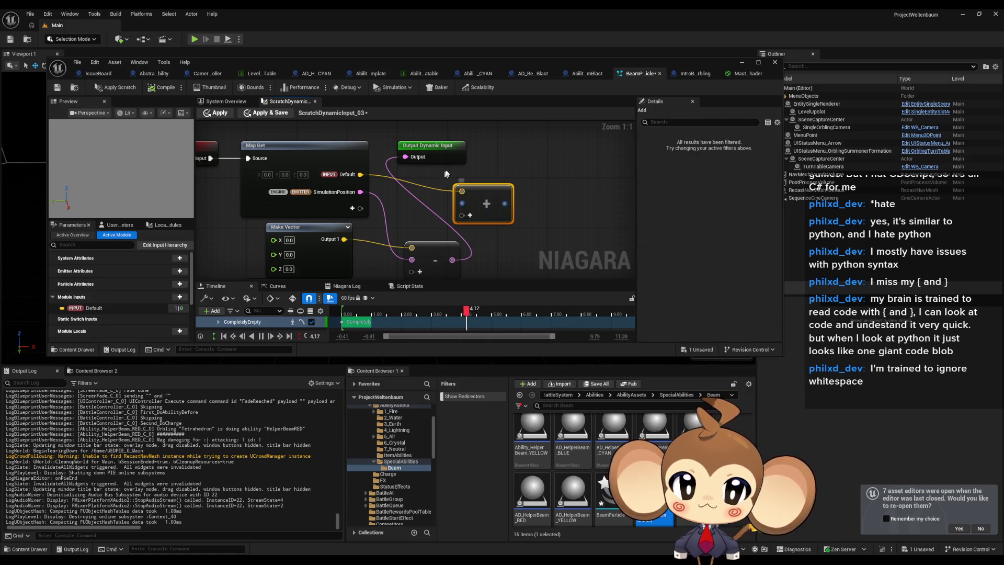
mouse_move(458, 260)
left_mouse_down()
mouse_move(454, 205)
mouse_move(443, 262)
mouse_move(433, 262)
left_mouse_up()
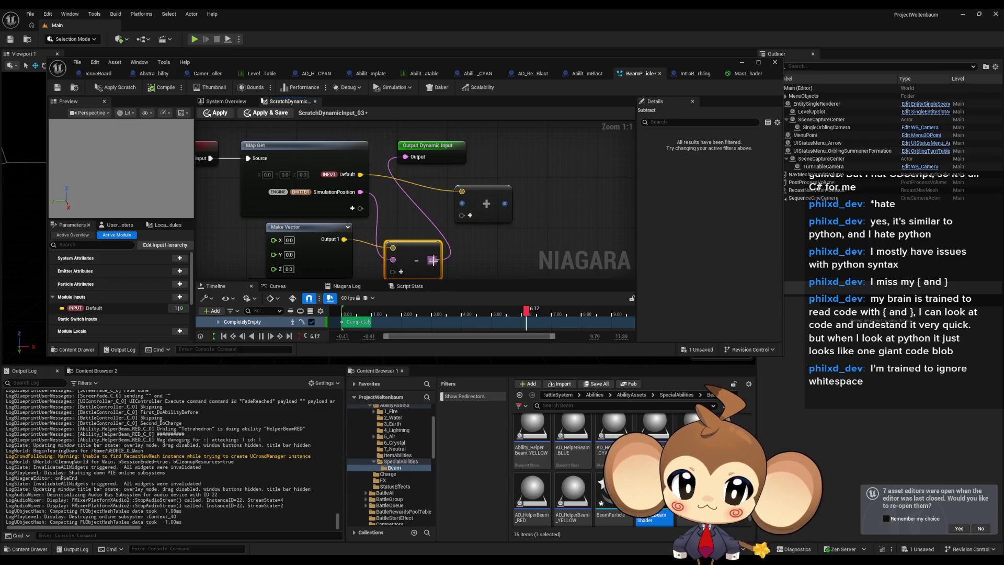
mouse_move(505, 204)
left_mouse_down()
mouse_move(440, 161)
mouse_move(406, 157)
left_mouse_up()
left_click(112, 88)
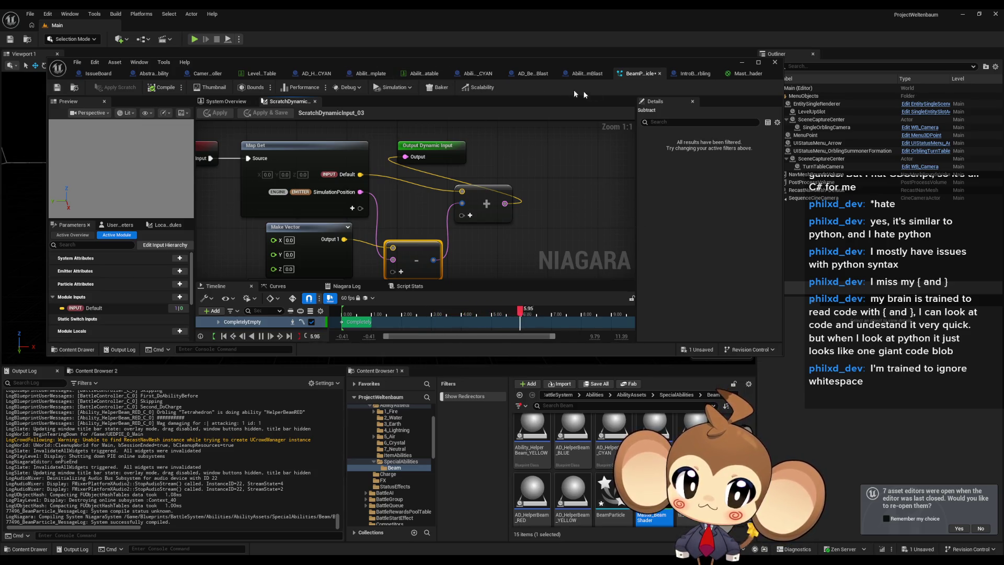
Step: From the BeamParticle system overview, minimize the Niagara editor and start a play-in-editor test
left_click(226, 101)
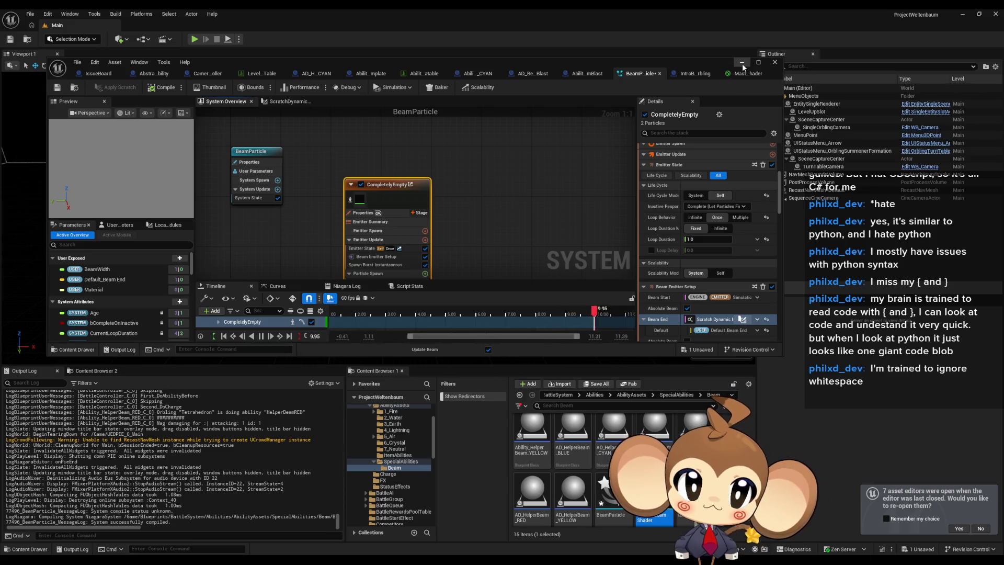
left_click(742, 63)
left_click(195, 40)
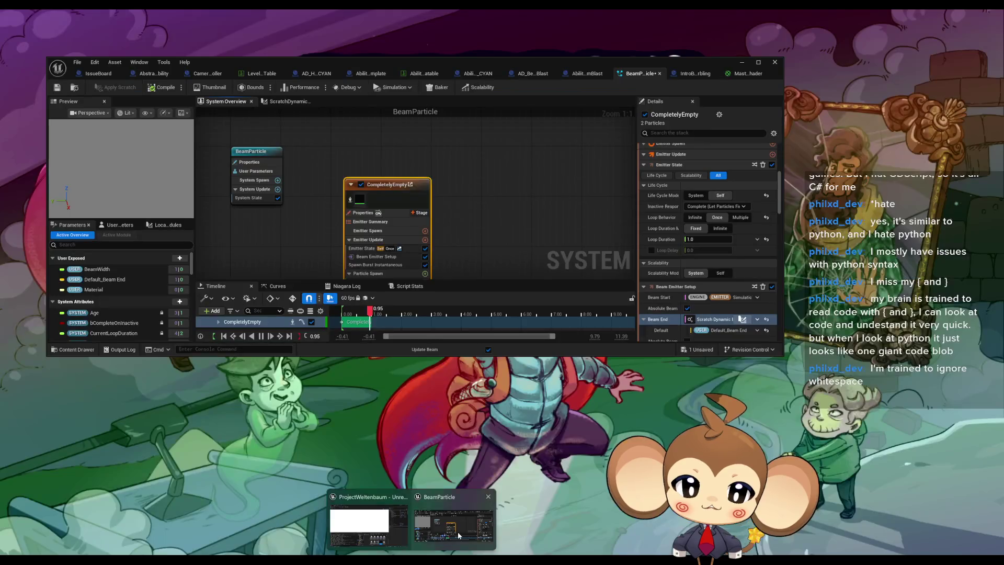
Step: Show Ability_BeamBlast's Set Niagara Variable nodes and stop the running simulation
left_click(457, 531)
left_click(584, 76)
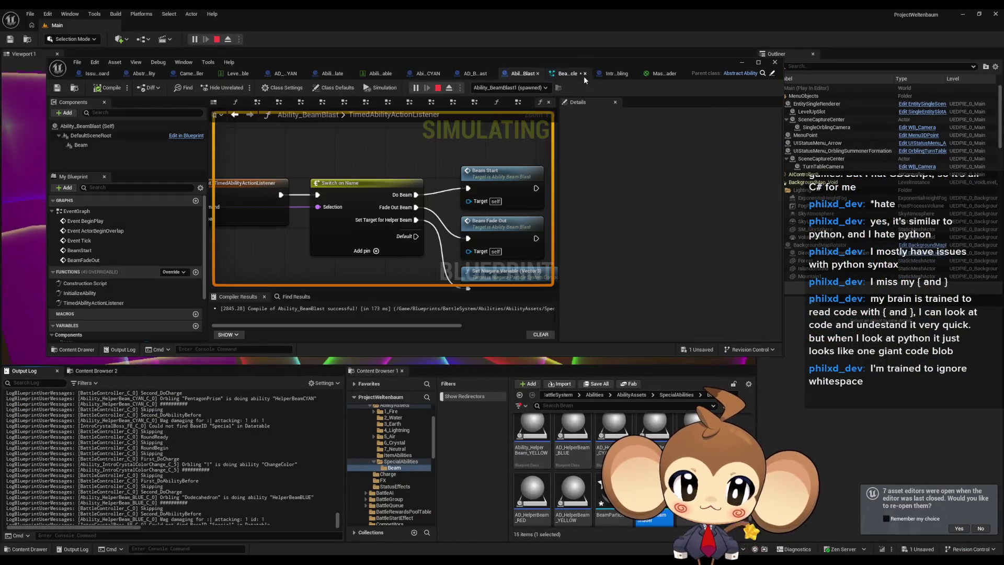
left_click_drag(444, 212, 400, 209)
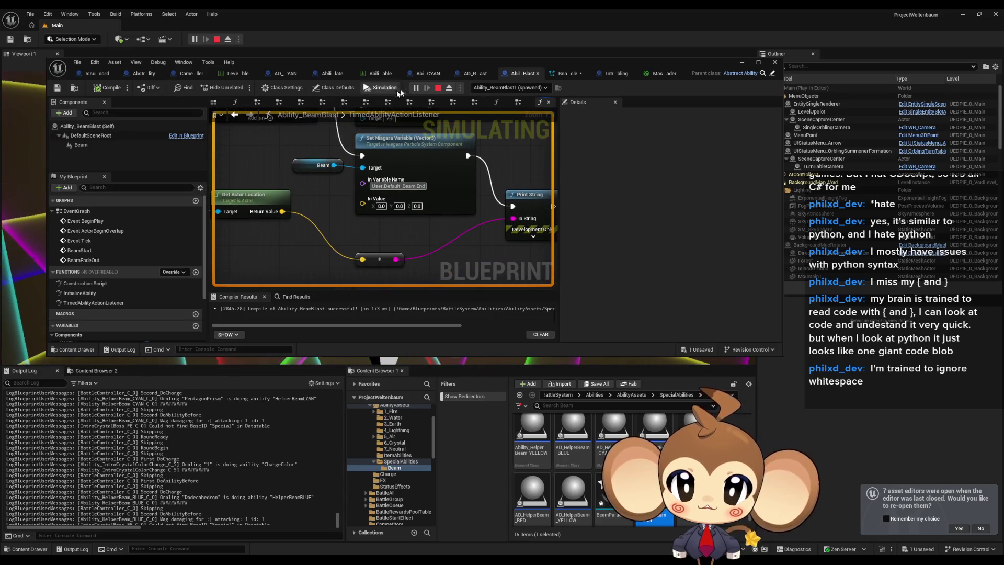
key("Escape")
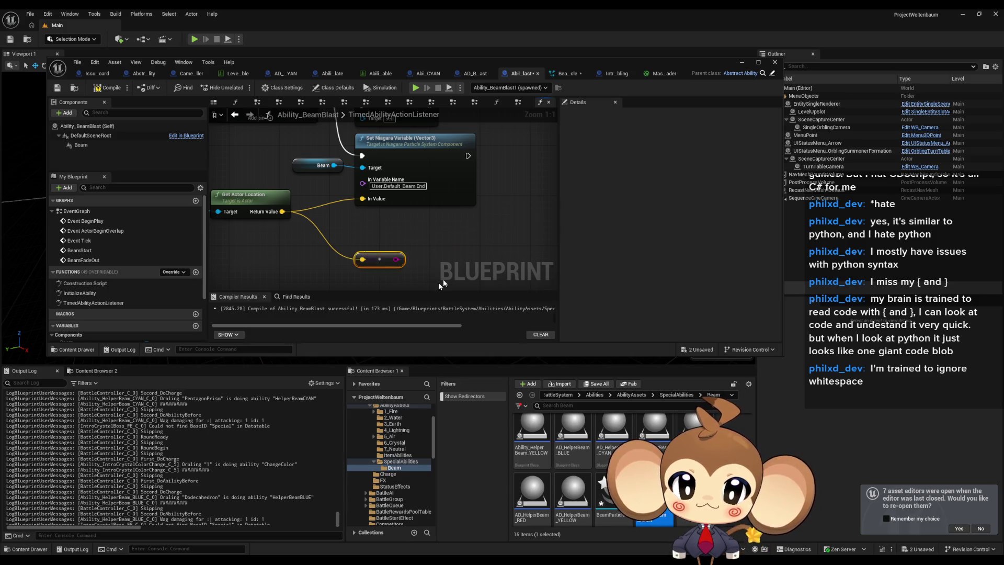
Step: Minimize the blueprint editor, start a play test with Alt+P, and clear the Output Log
left_click(743, 63)
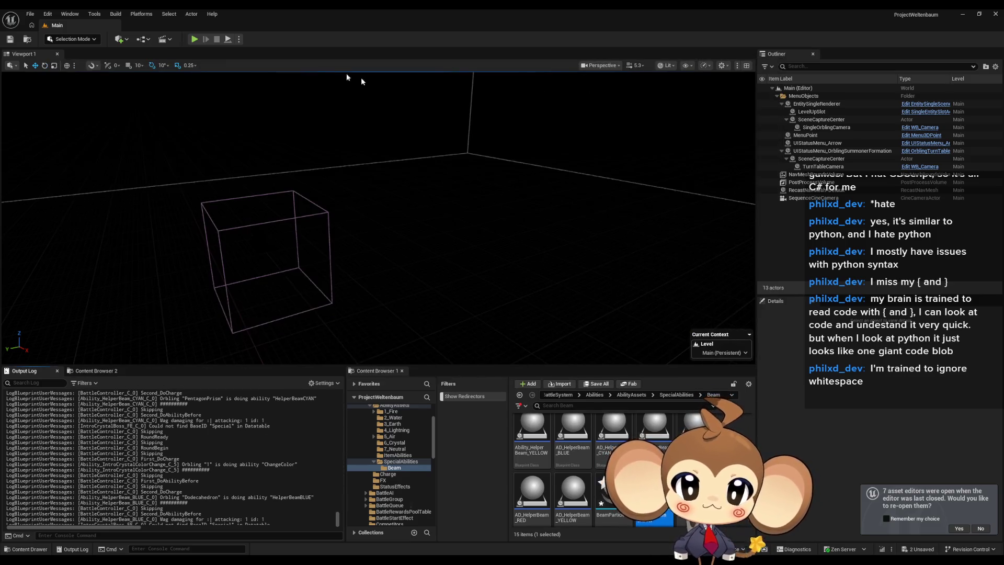
key("alt+p")
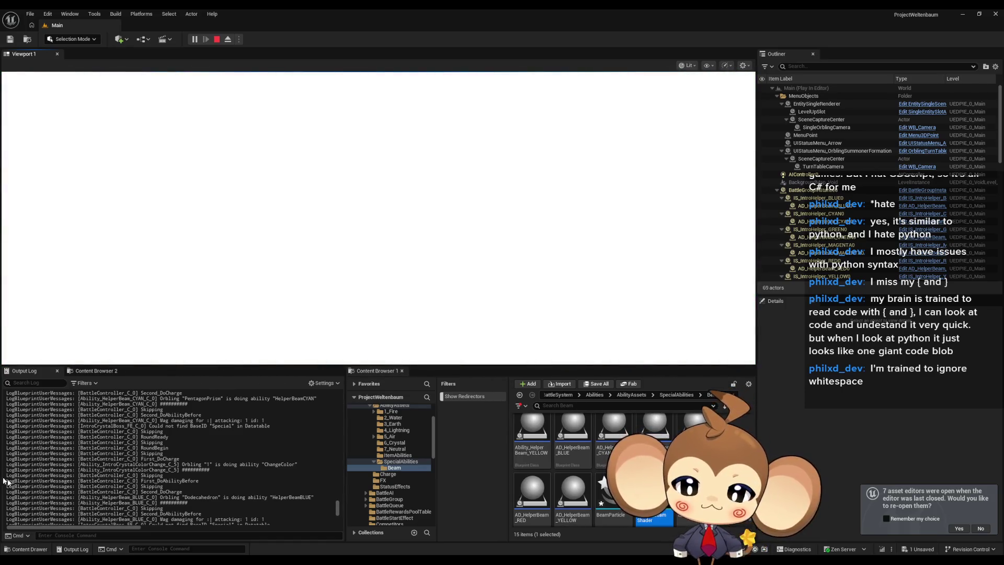
right_click(131, 389)
left_click(184, 389)
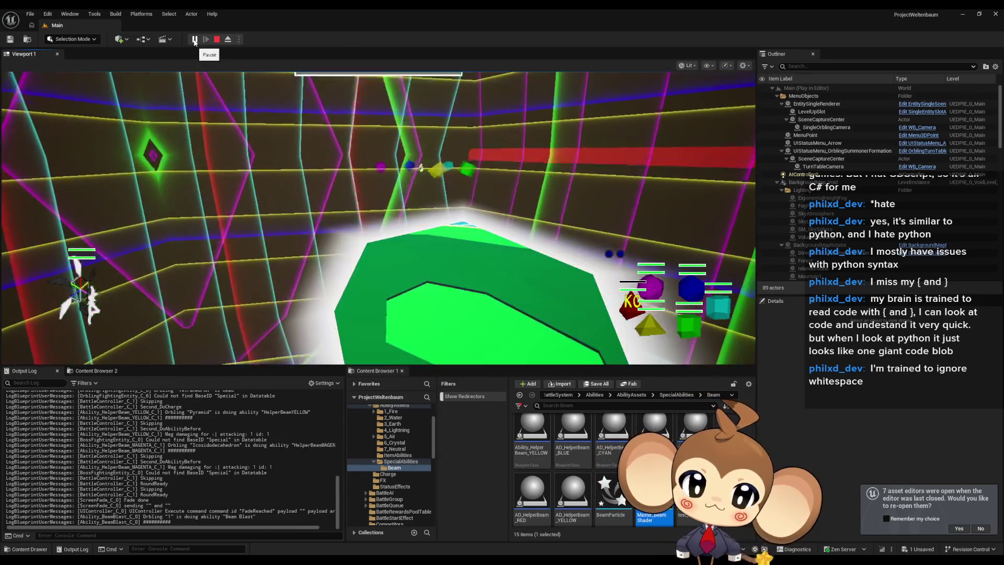
Step: Pause during the beam attack, eject to inspect the scene, then stop the session
left_click(194, 40)
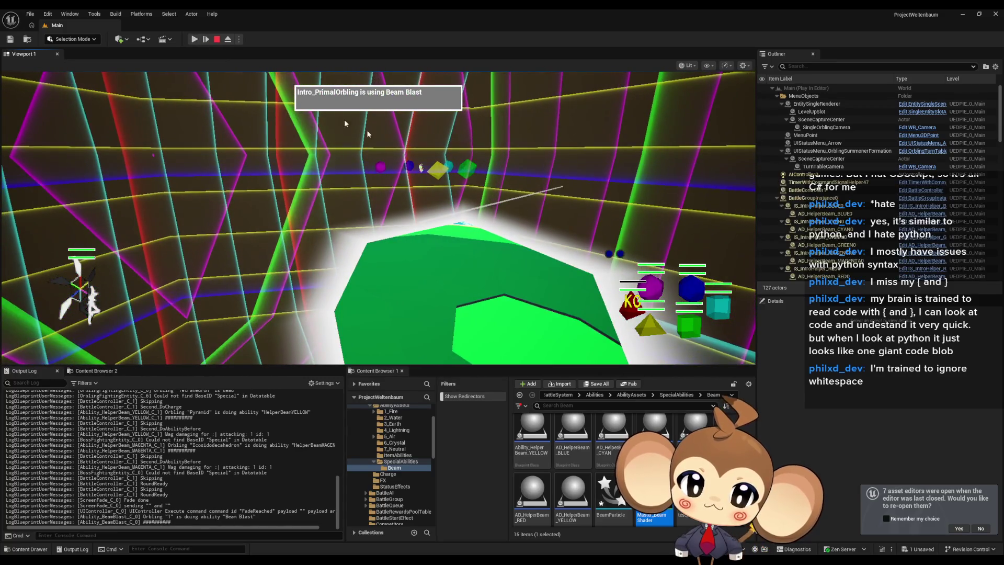
left_click(229, 39)
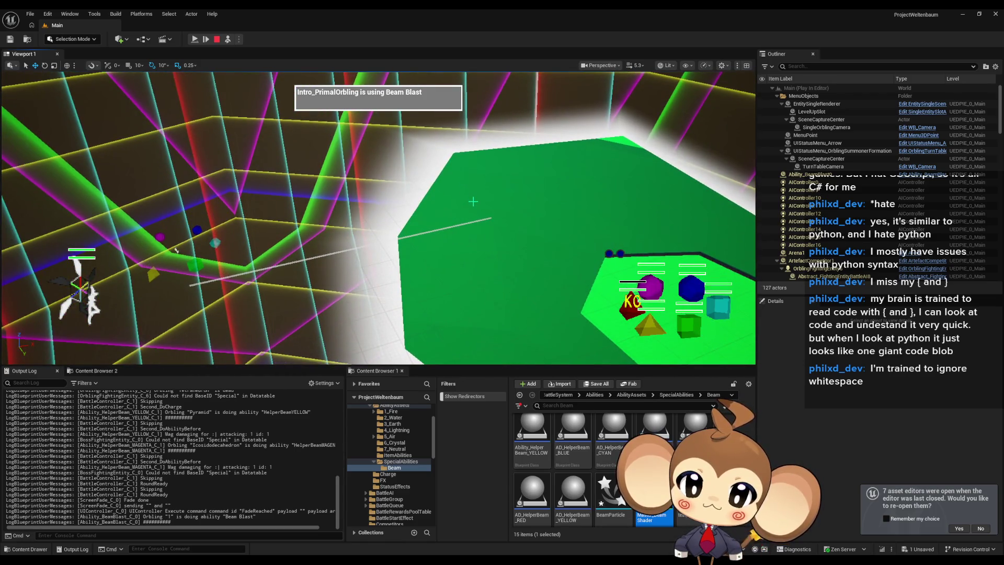
scroll(378, 217, "down", 5)
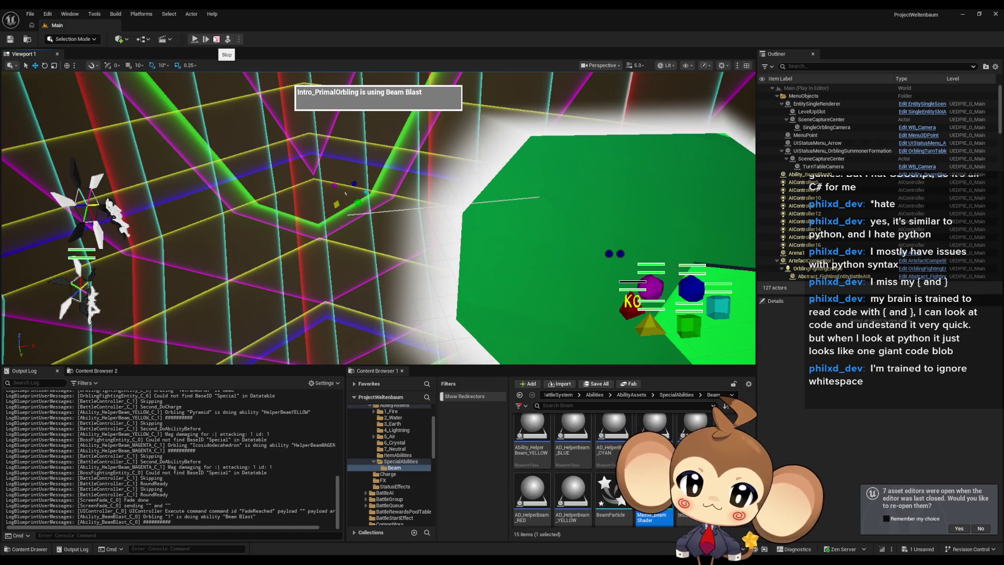
left_click(215, 39)
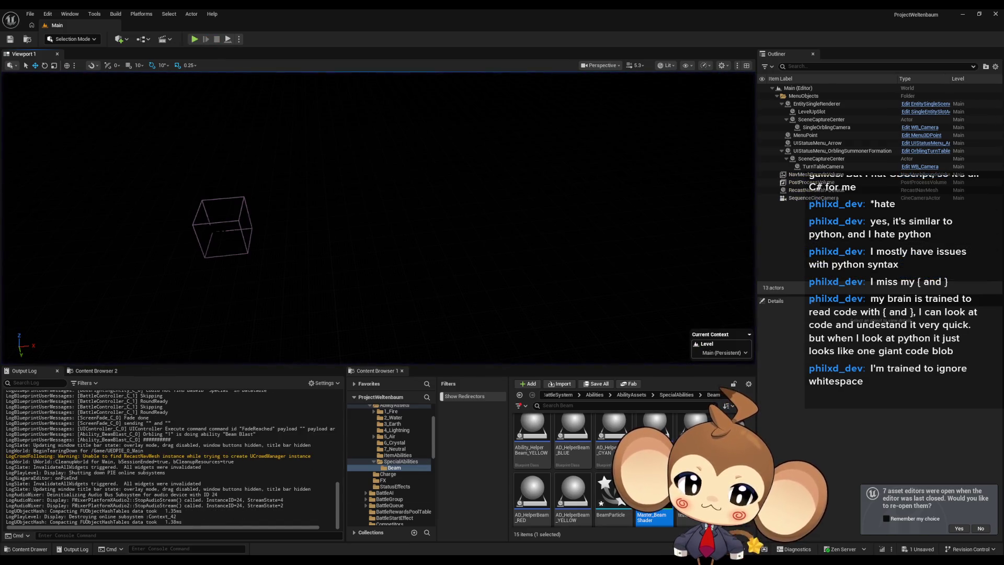
Step: Open BeamParticle's Beam End scratch dynamic input graph, then the AD_BeamBlast data defaults
left_click(445, 540)
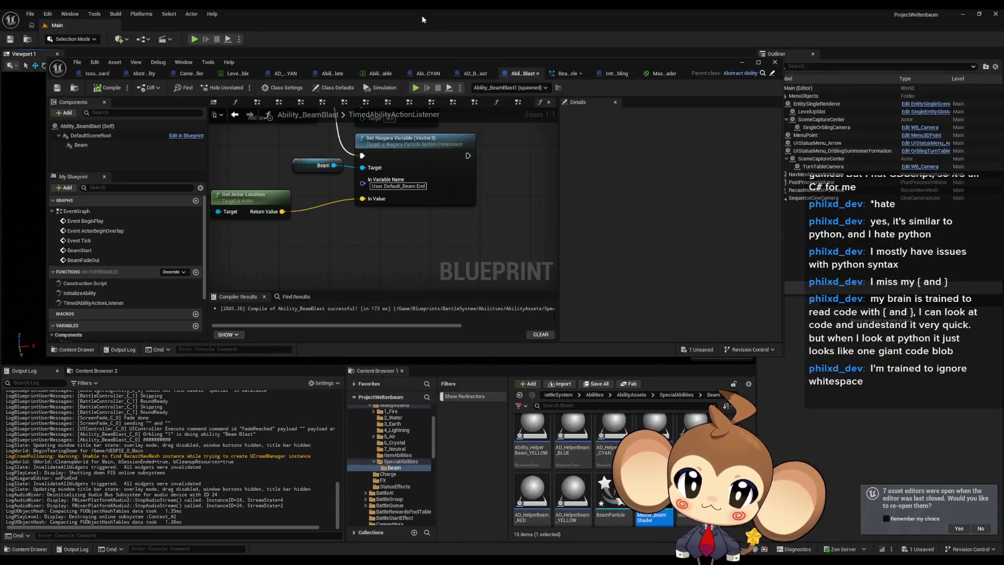
left_click(560, 75)
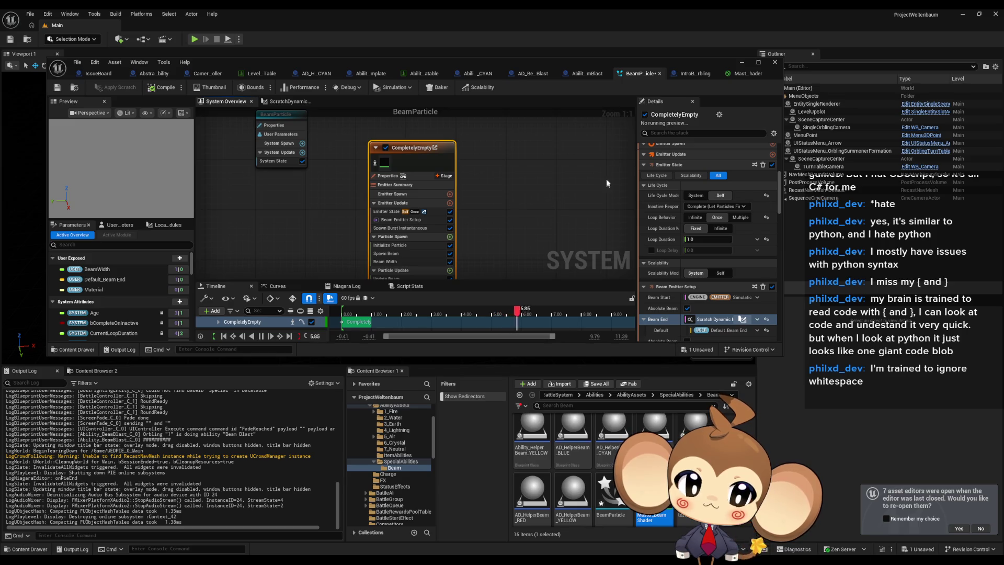
left_click(742, 320)
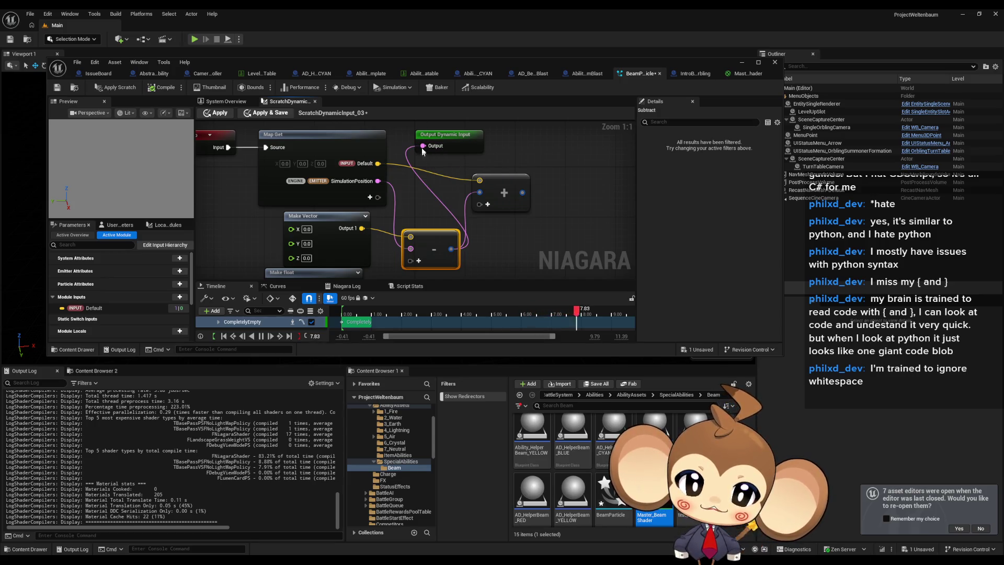
left_click(587, 74)
left_click(476, 74)
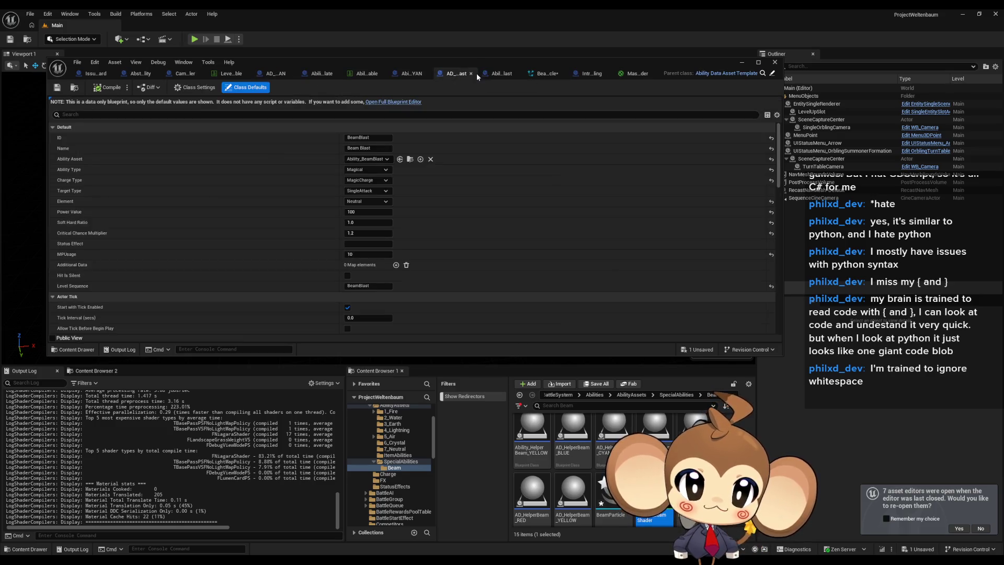
Step: Select the Beam component in Ability_BeamBlast to review its Niagara user parameters
left_click(501, 74)
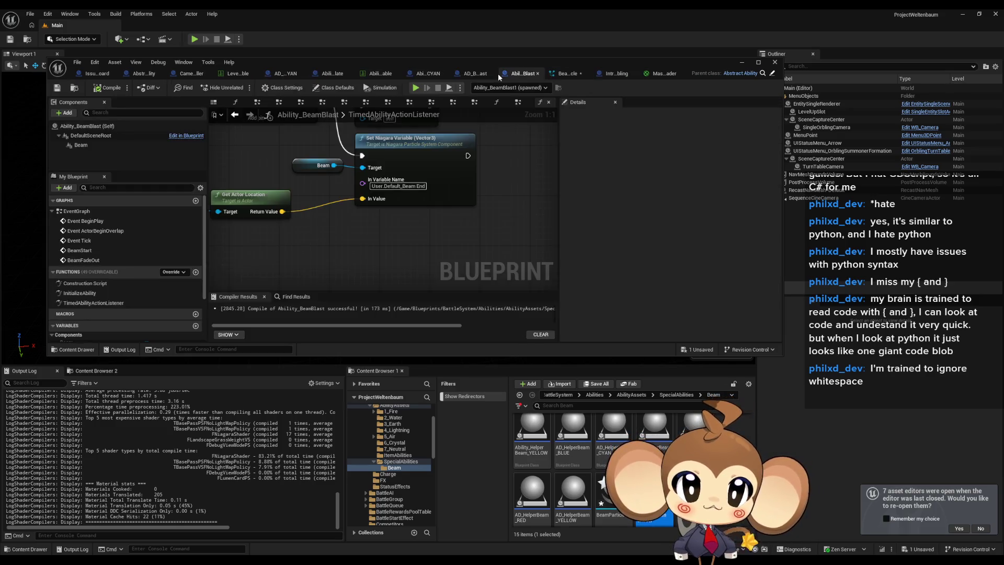
left_click(317, 216)
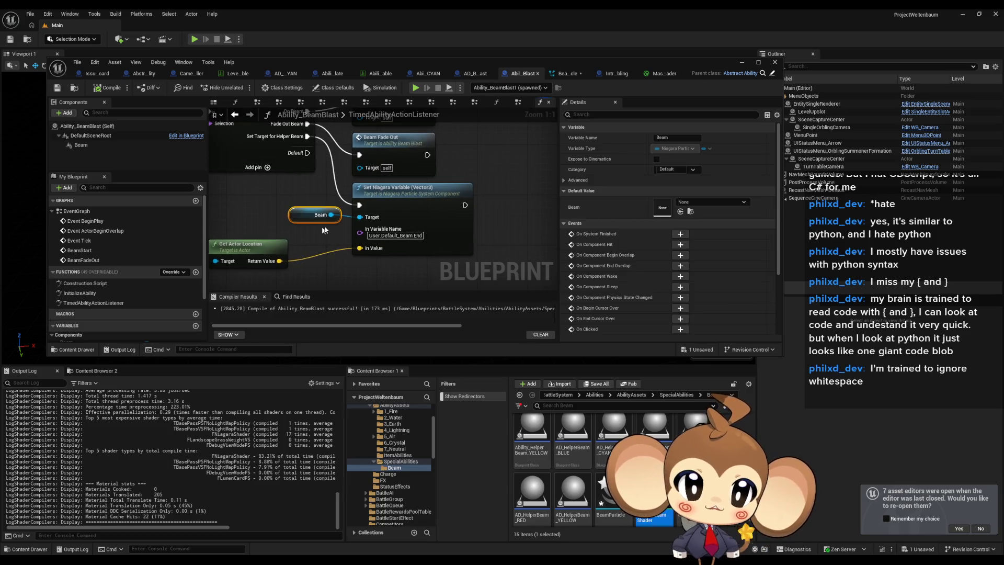
scroll(459, 230, "down", 2)
left_click_drag(473, 146, 451, 200)
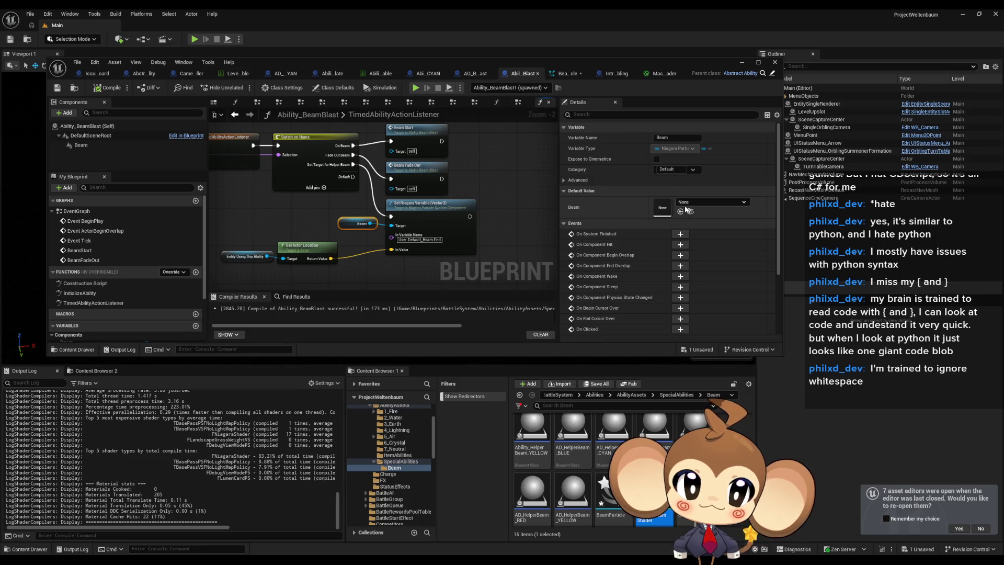
left_click(81, 145)
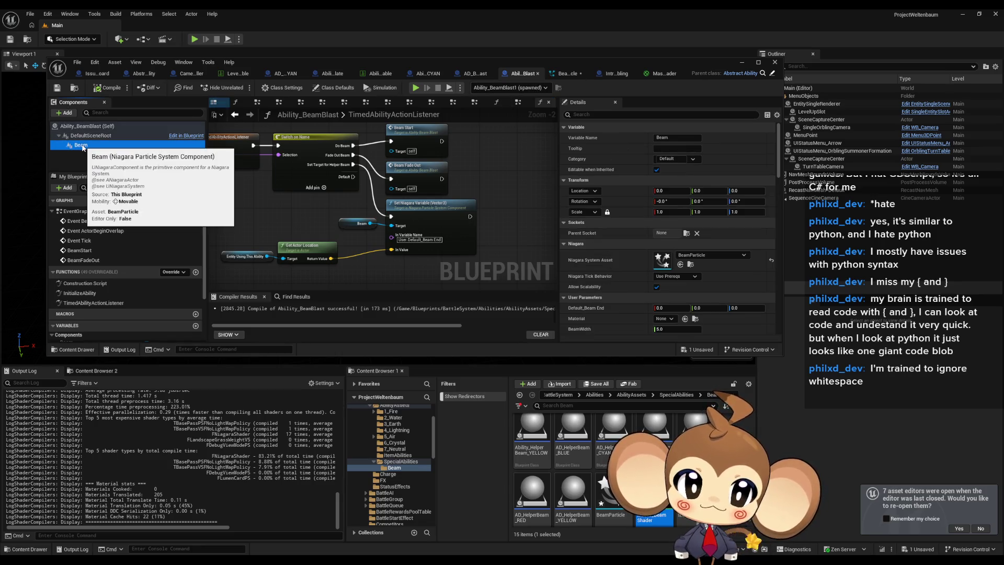
Step: Minimize the blueprint editor, run a play-in-editor test, then stop it
left_click(741, 64)
left_click(195, 40)
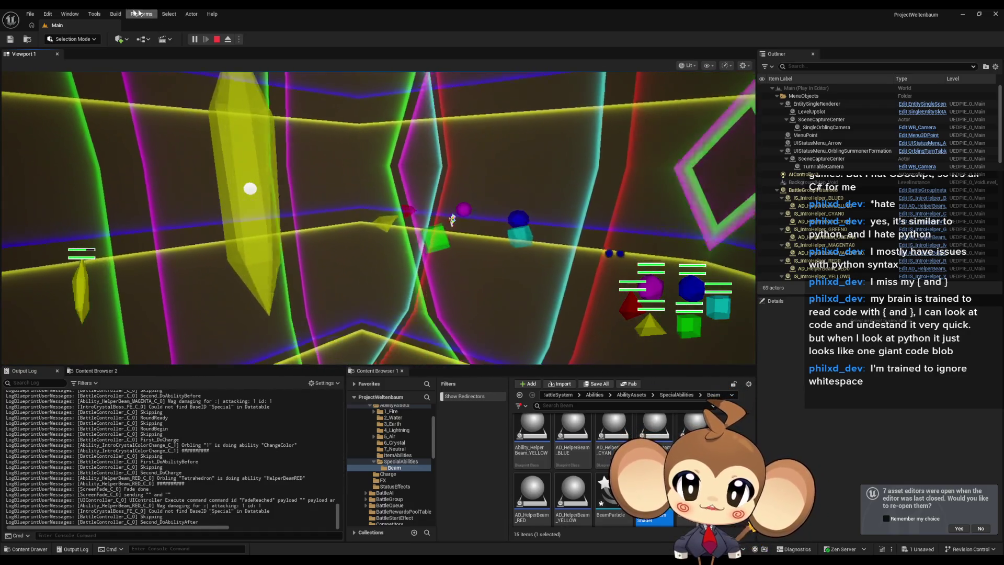
left_click(217, 40)
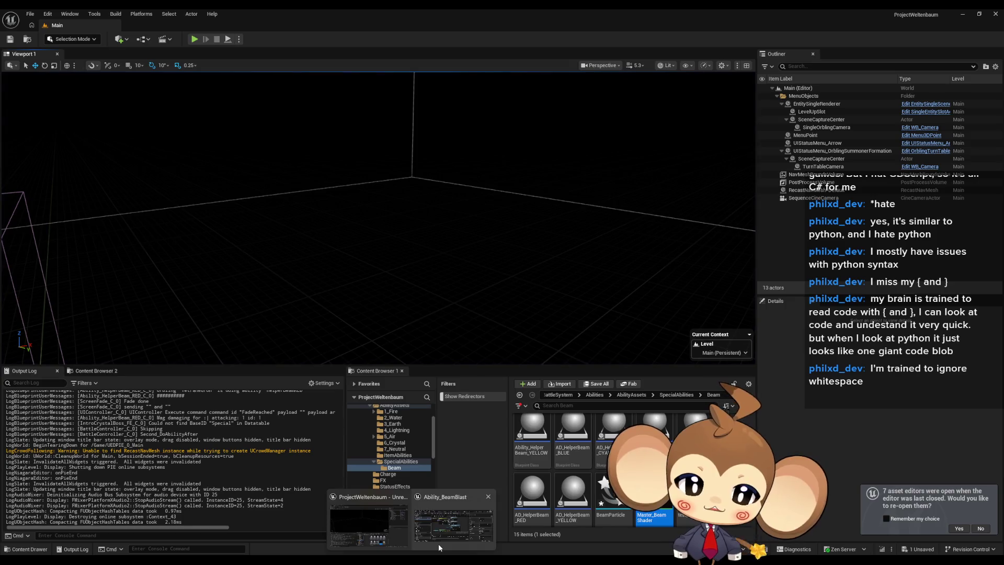
Step: Switch to BeamParticle, minimize its editor, and play the level, pausing when Beam Blast fires
left_click(440, 528)
left_click(573, 76)
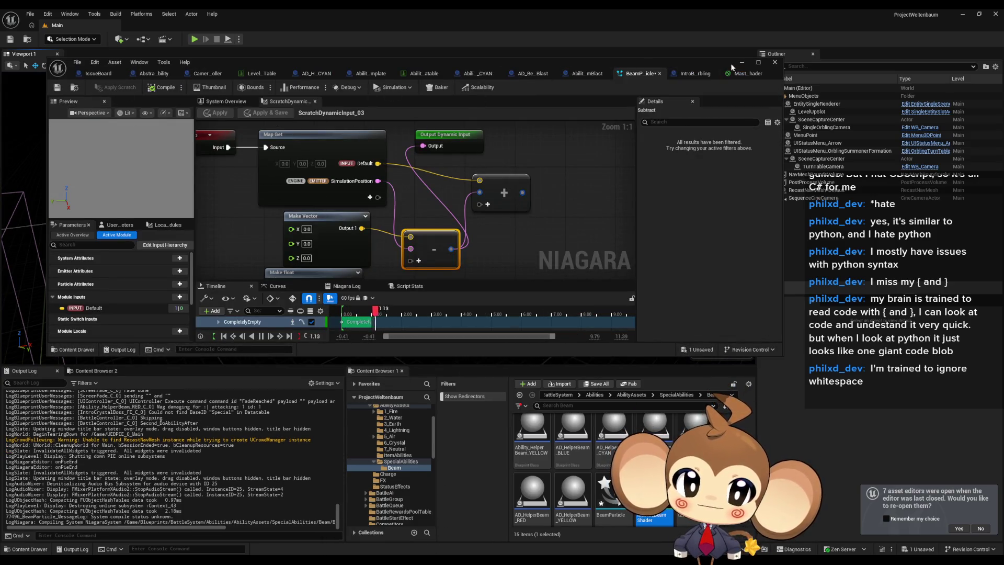
left_click(741, 62)
left_click(194, 40)
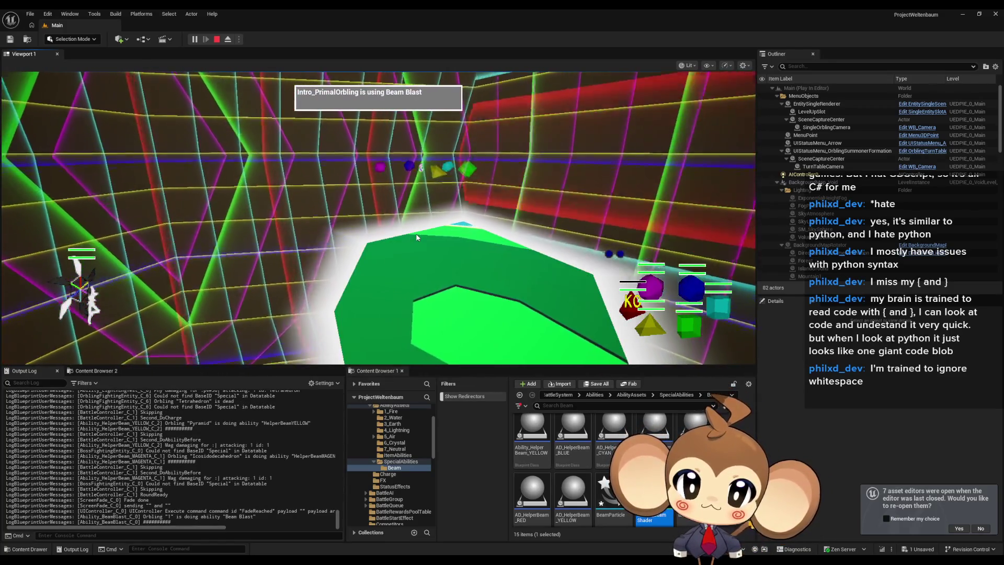
left_click(194, 39)
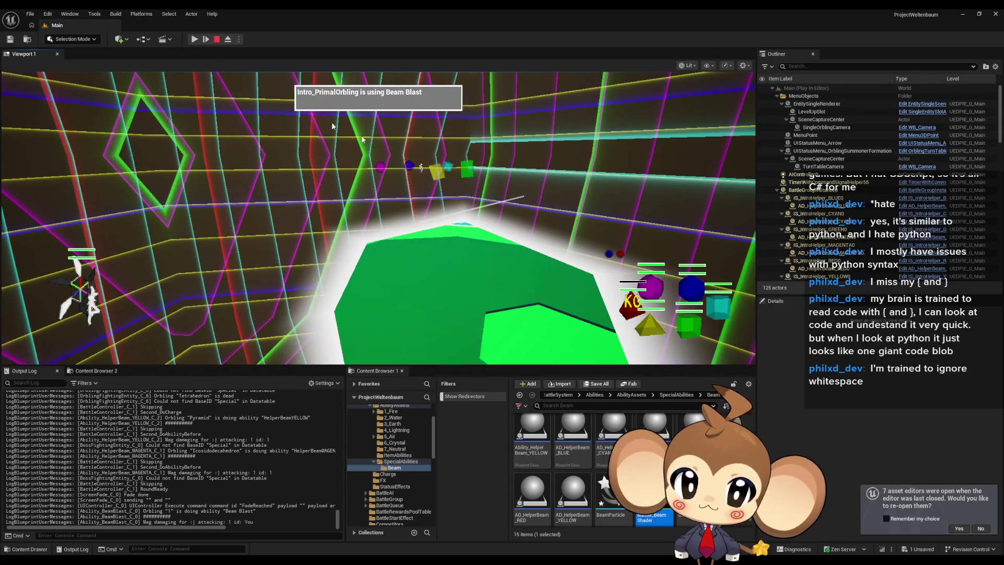
Step: Eject from the paused game and focus the camera on the beam actor
left_click(228, 40)
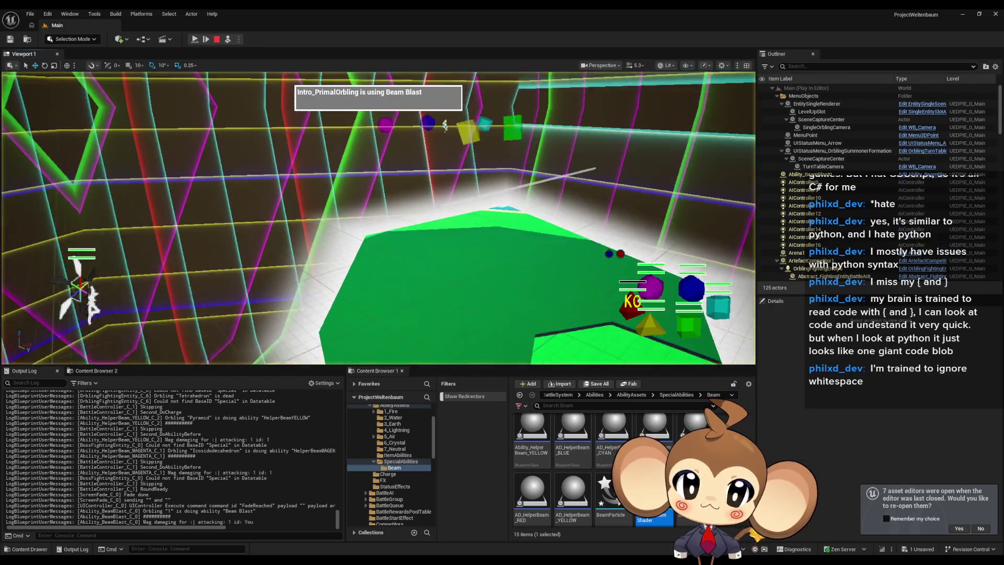
mouse_move(472, 205)
left_mouse_down()
mouse_move(461, 206)
mouse_move(473, 205)
left_mouse_up()
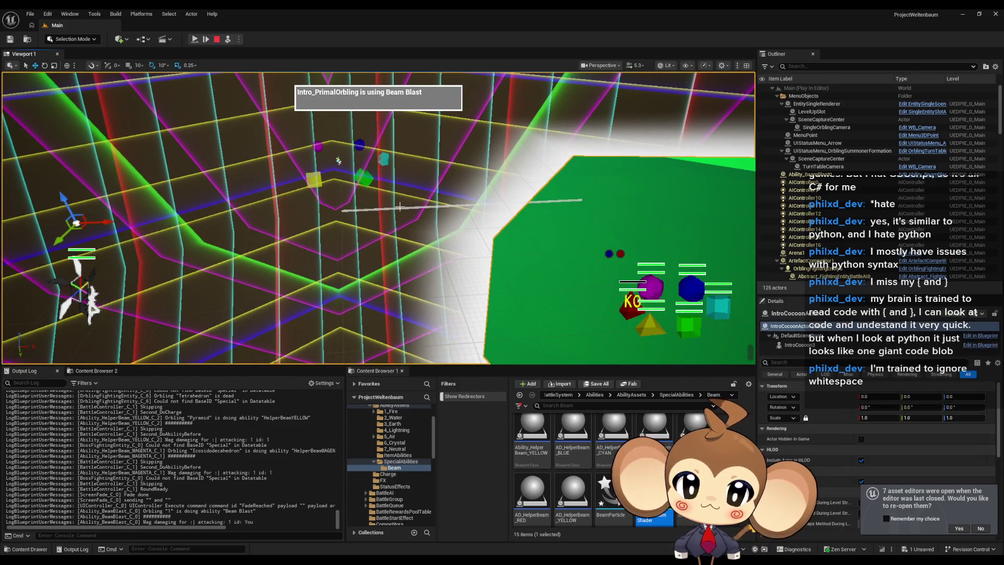
left_click(400, 207)
left_click_drag(473, 205, 467, 209)
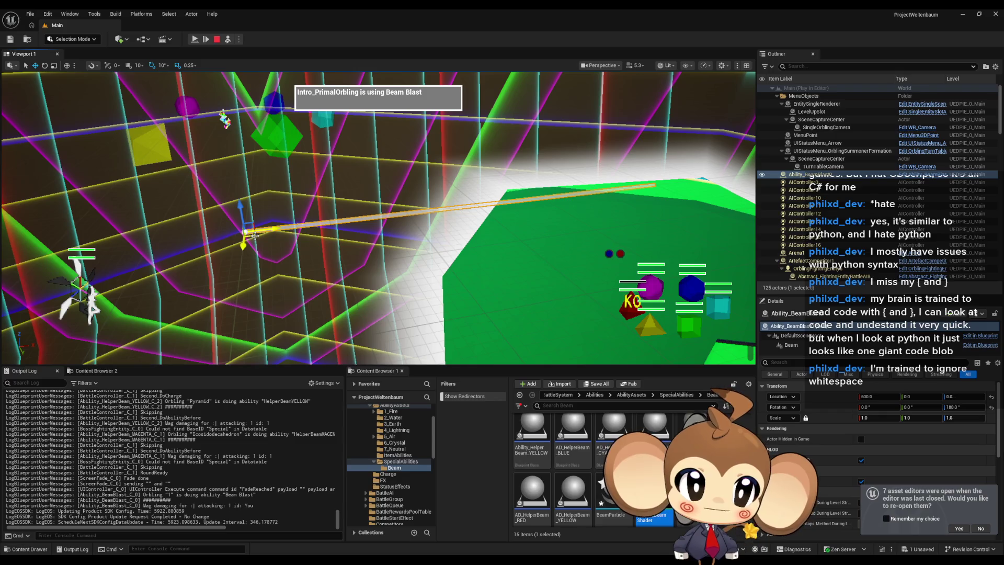
key("f")
Step: Move AIController0 onto the green floor, stop play, and bring back the BeamParticle editor
mouse_move(55, 191)
left_mouse_down()
mouse_move(585, 205)
mouse_move(454, 237)
mouse_move(180, 221)
left_mouse_up()
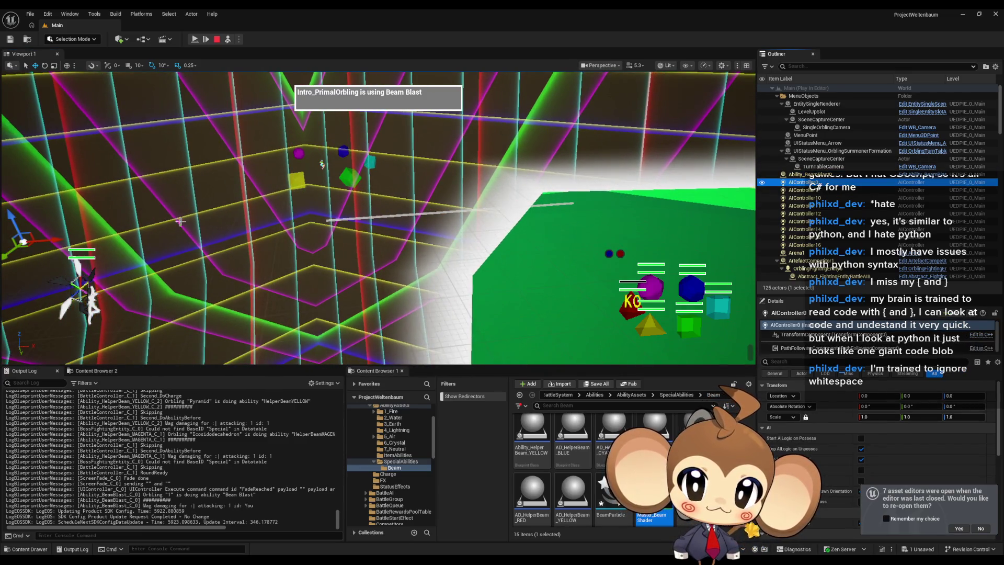
mouse_move(40, 236)
left_mouse_down()
mouse_move(523, 214)
mouse_move(592, 202)
left_mouse_up()
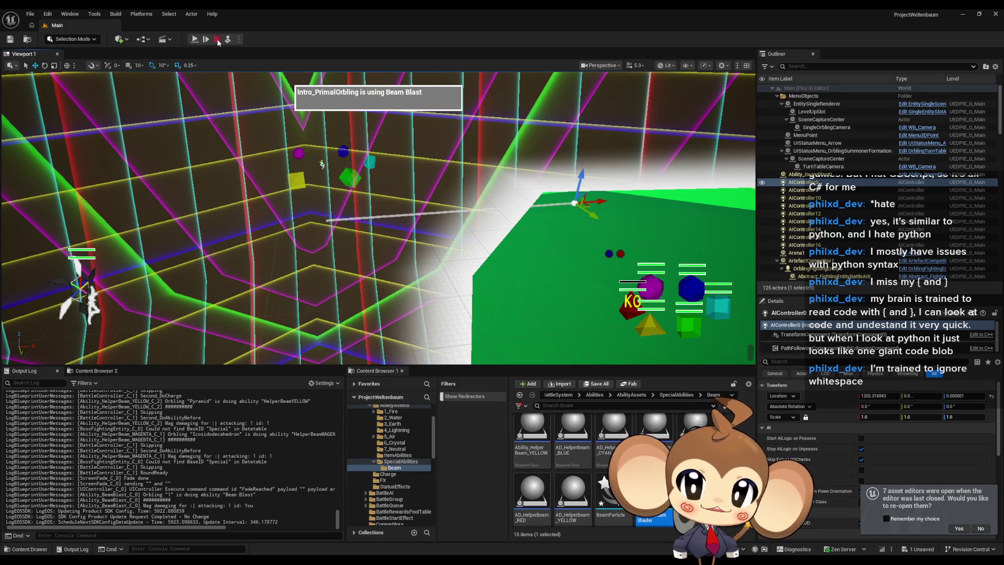
left_click(217, 39)
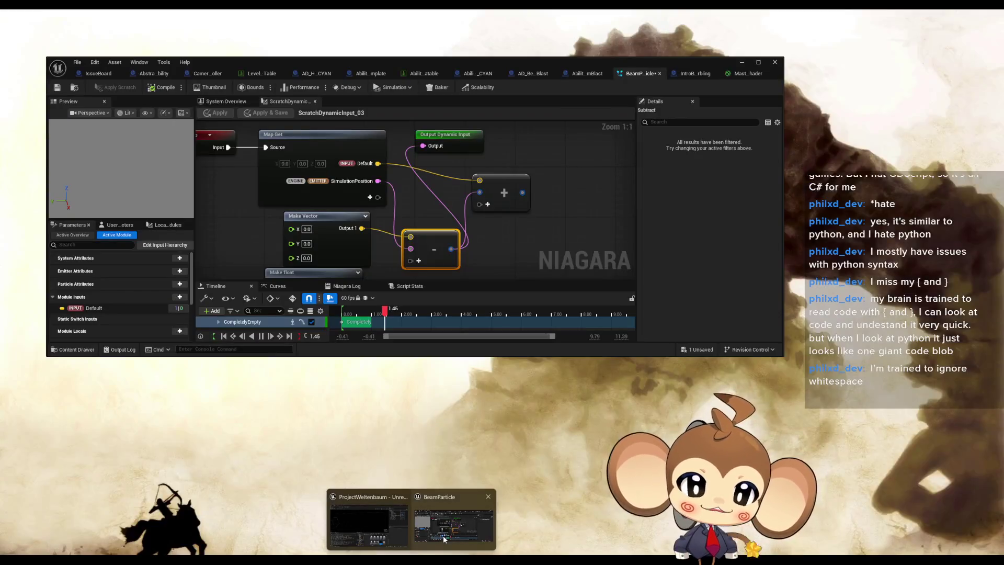
left_click(443, 536)
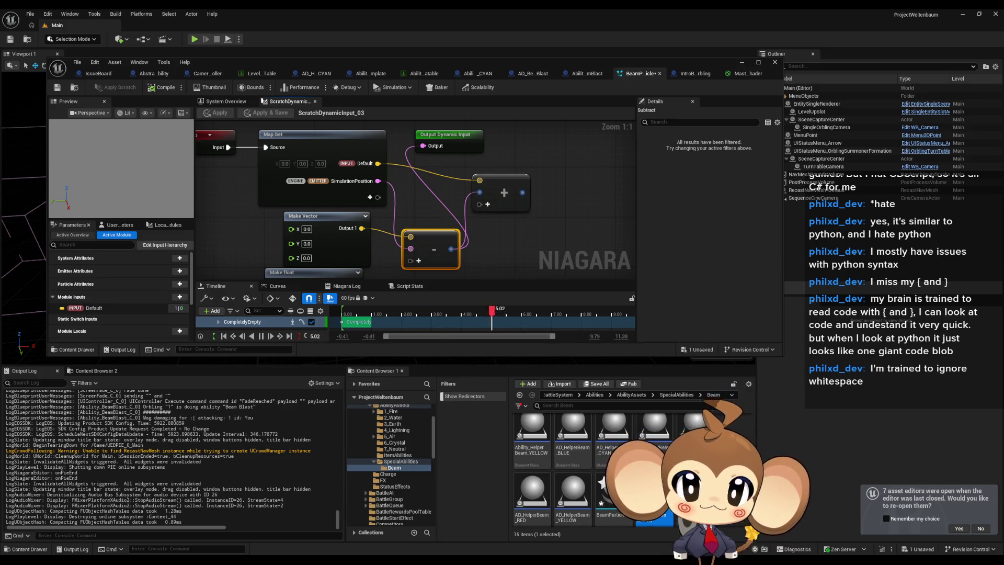
Step: Search the scratch graph for a Print node, then cancel without adding anything
left_click_drag(478, 237, 547, 246)
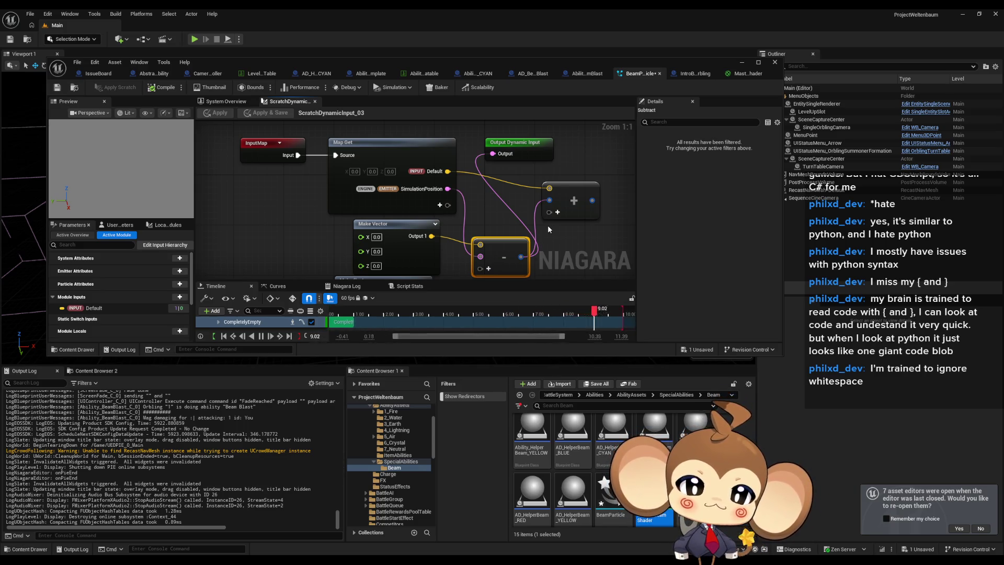
left_click_drag(297, 156, 264, 223)
type("print")
key("BackSpace")
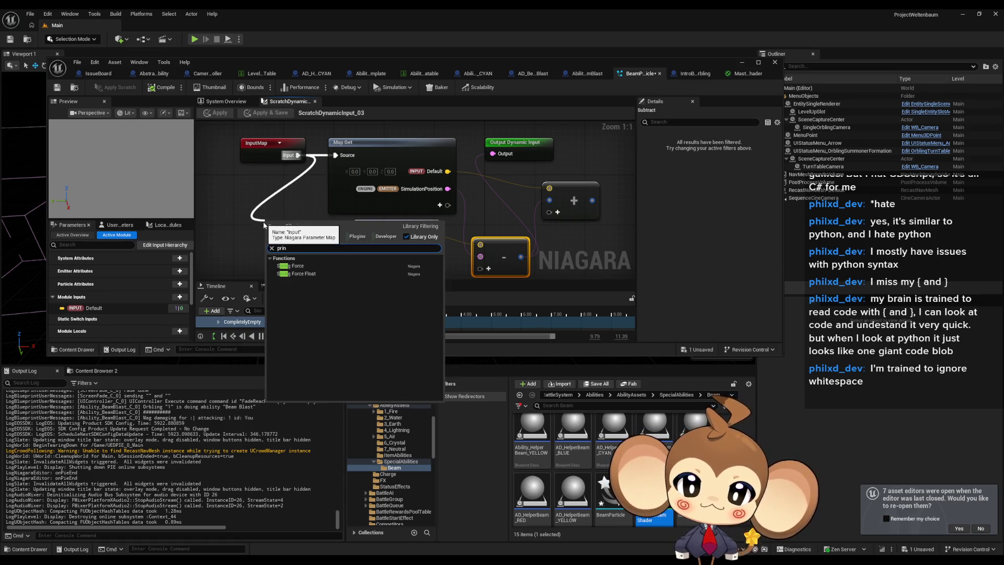
left_click(274, 203)
right_click(274, 202)
type("print")
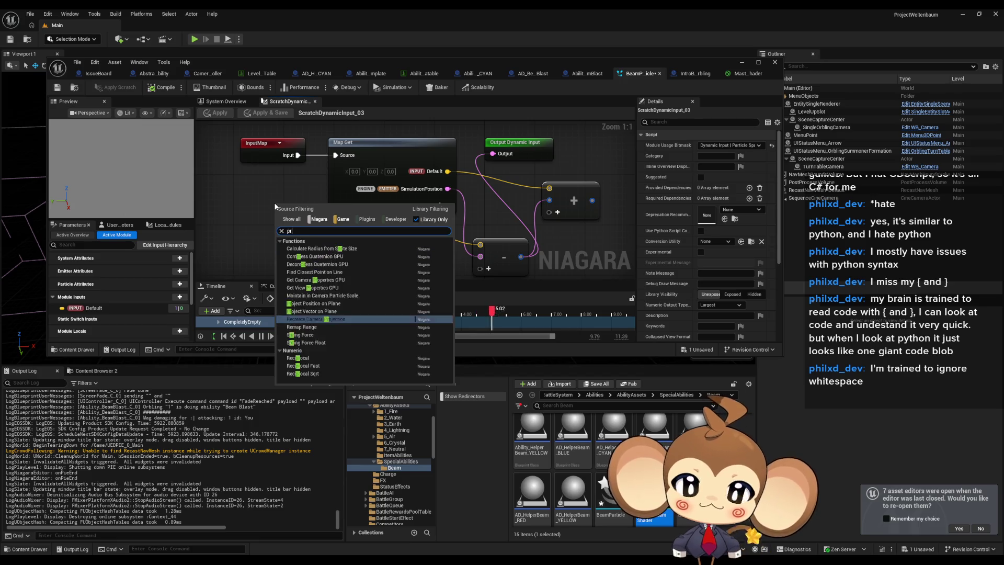
left_click(286, 193)
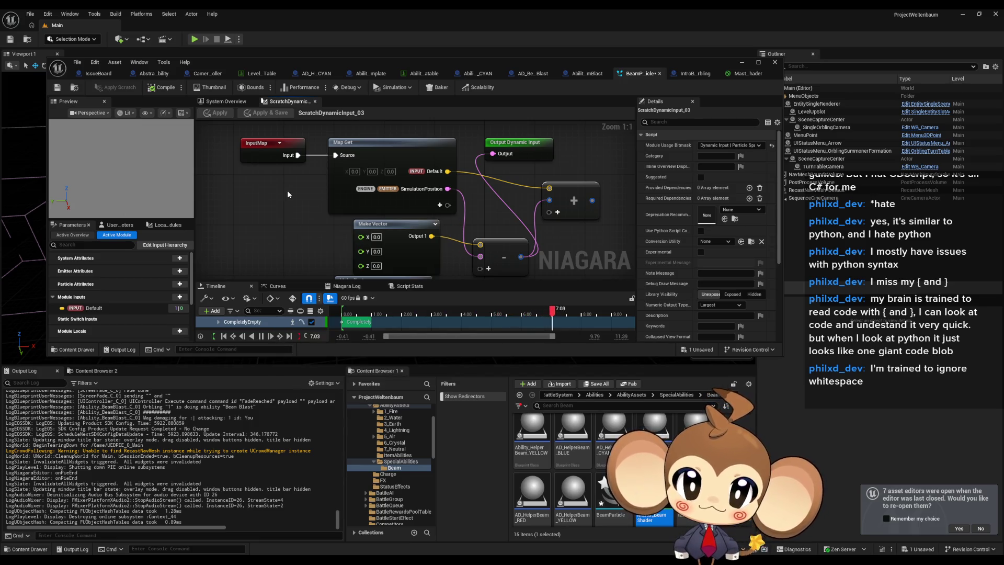
Step: Inspect the Map Get, Make float and Subtract nodes, then show the system's scalability settings
right_click(507, 247)
right_click(414, 159)
right_click(411, 141)
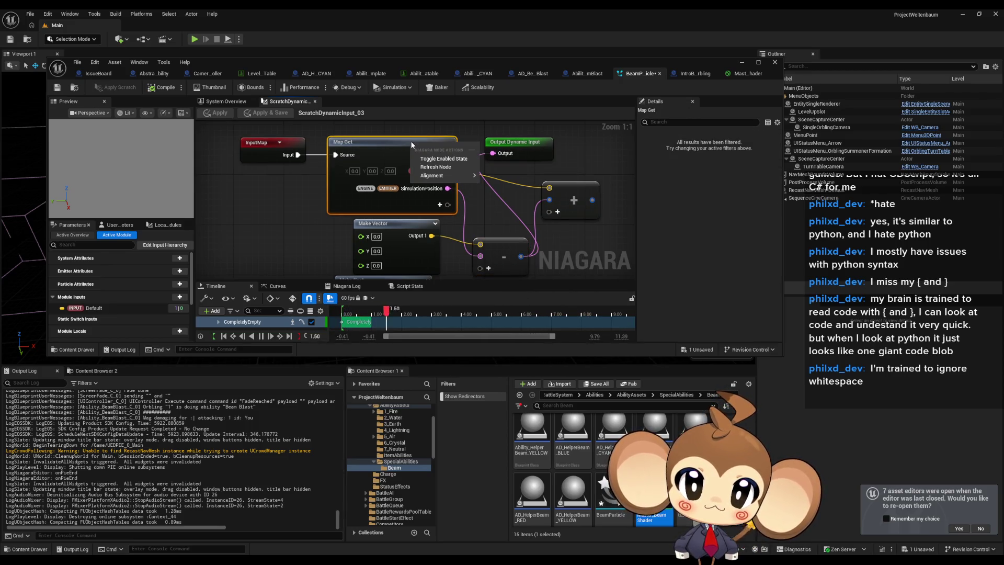
left_click(595, 245)
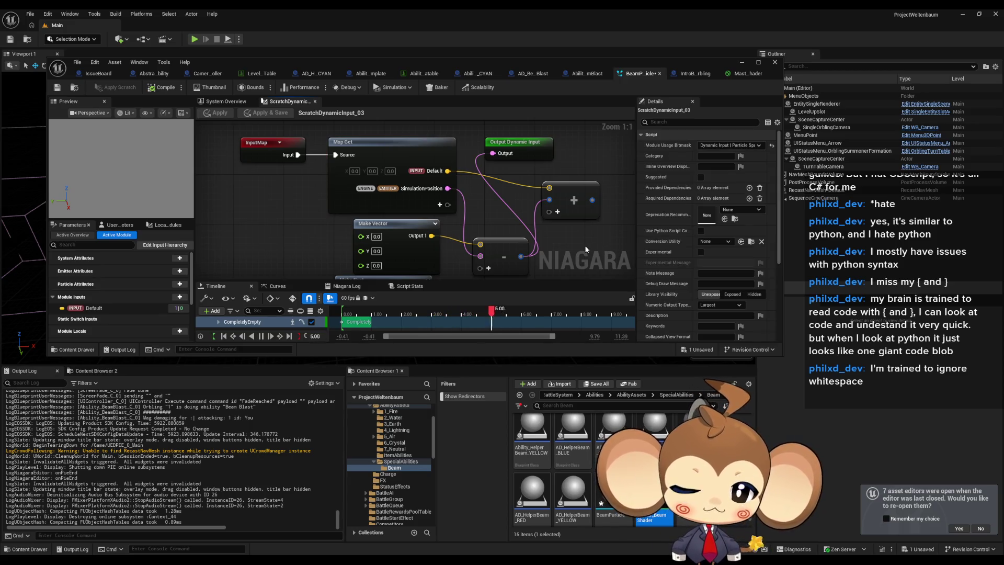
left_click_drag(584, 245, 553, 209)
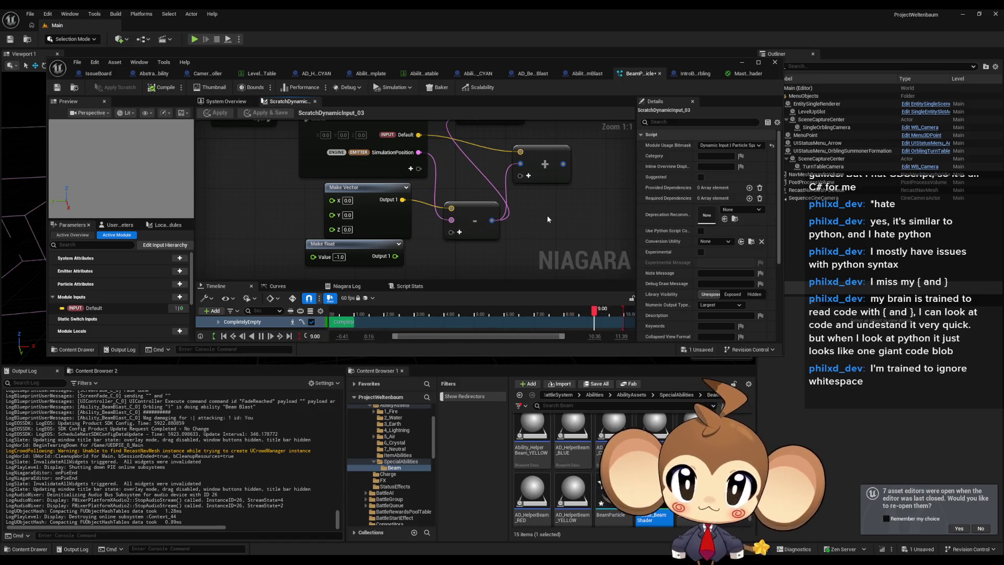
left_click_drag(548, 219, 550, 249)
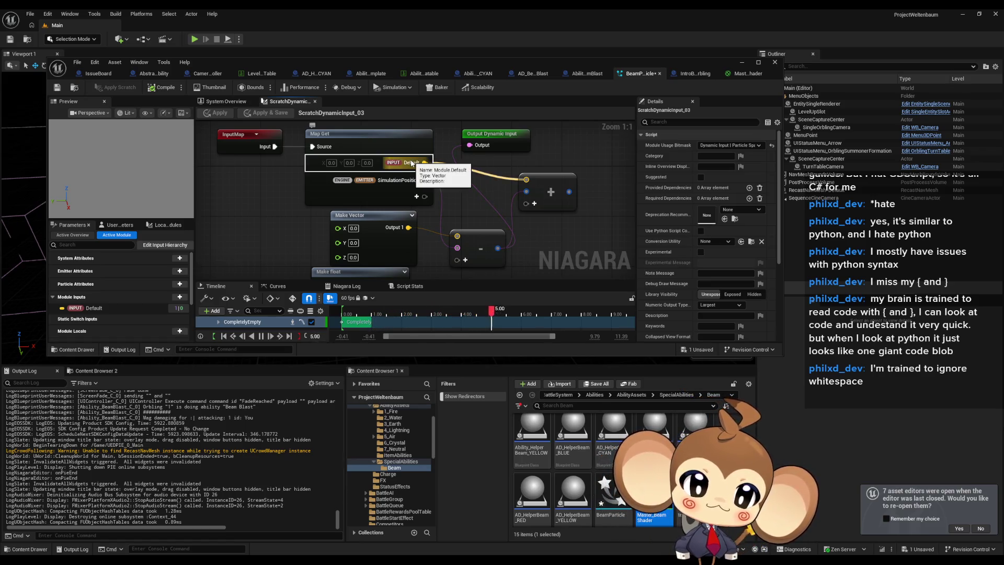
left_click_drag(370, 274, 356, 210)
left_click(345, 208)
left_click_drag(370, 243, 377, 305)
left_click(485, 256)
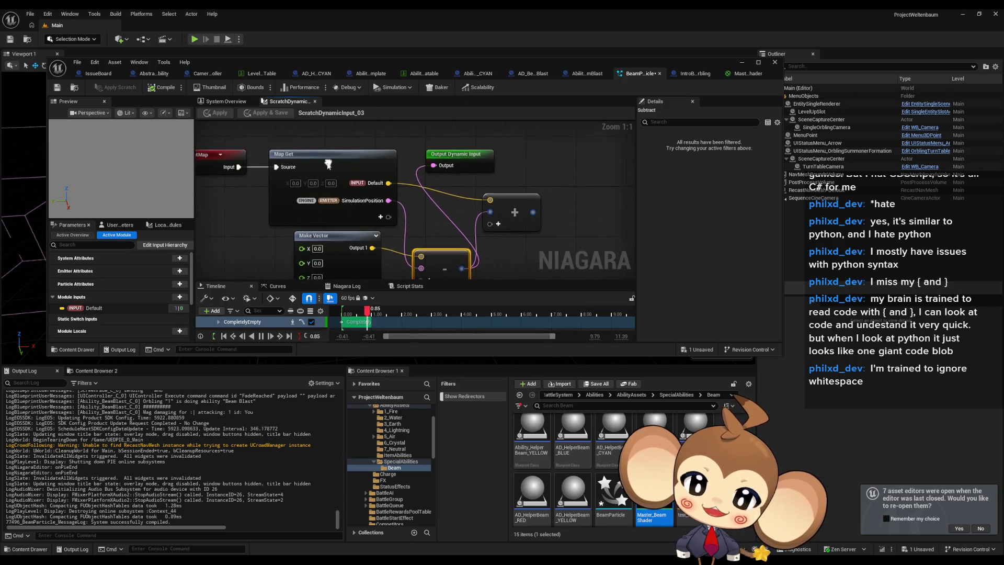
left_click(480, 89)
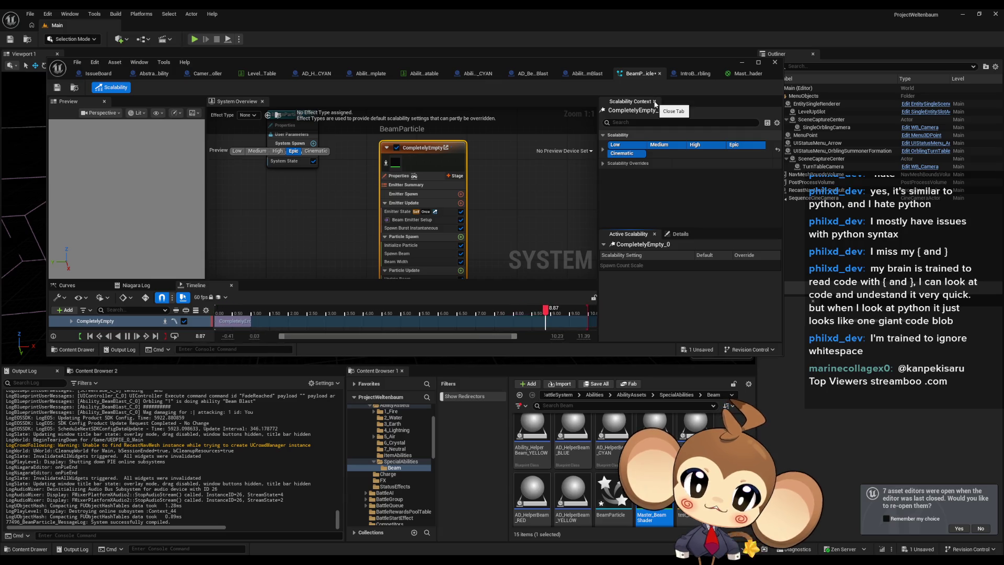
Step: Maximize the BeamParticle editor, scroll Details down to Beam End, and save the system
mouse_move(318, 204)
left_mouse_down()
mouse_move(384, 194)
mouse_move(356, 174)
left_mouse_up()
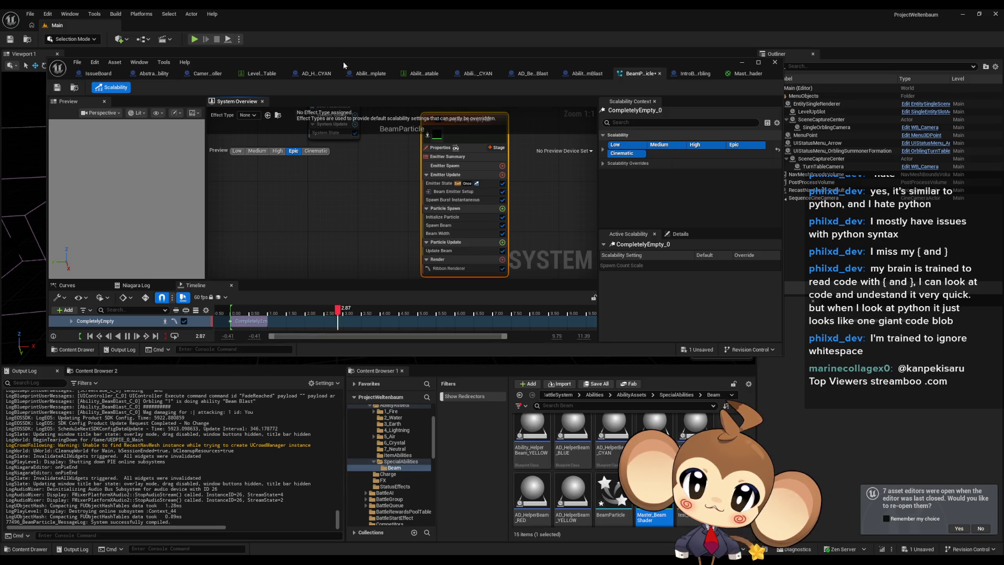
double_click(343, 64)
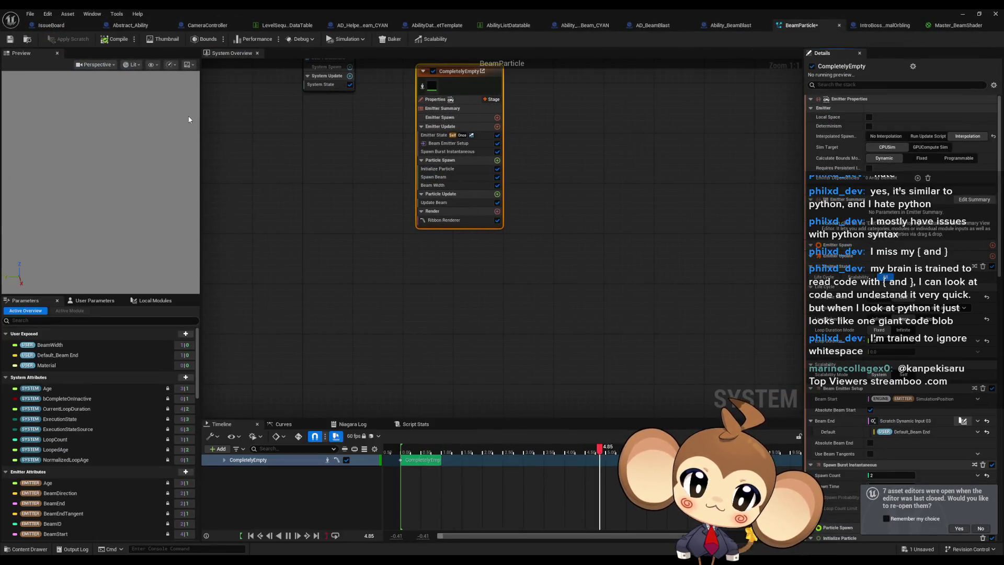
mouse_move(408, 197)
left_mouse_down()
mouse_move(375, 221)
mouse_move(370, 250)
left_mouse_up()
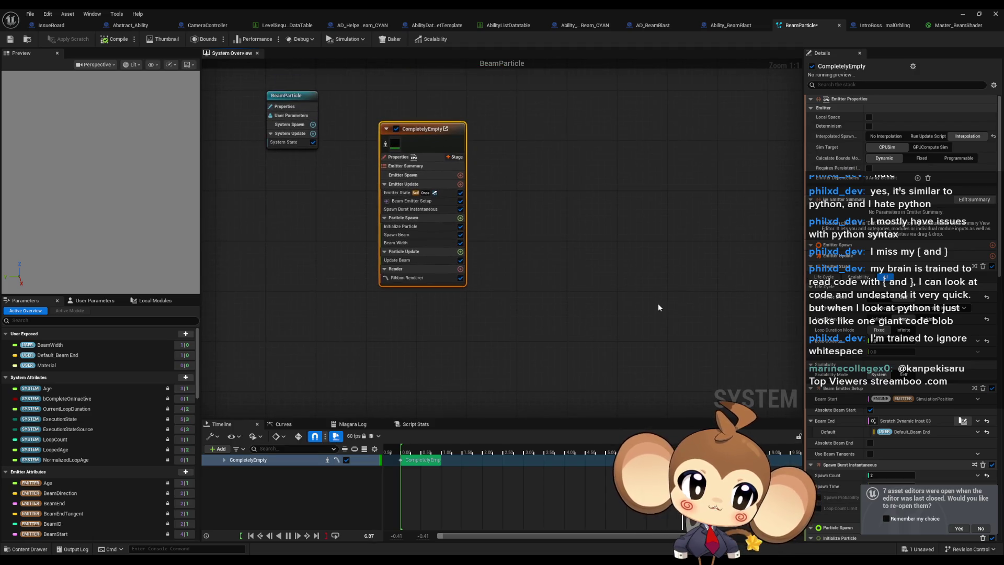
scroll(884, 403, "down", 3)
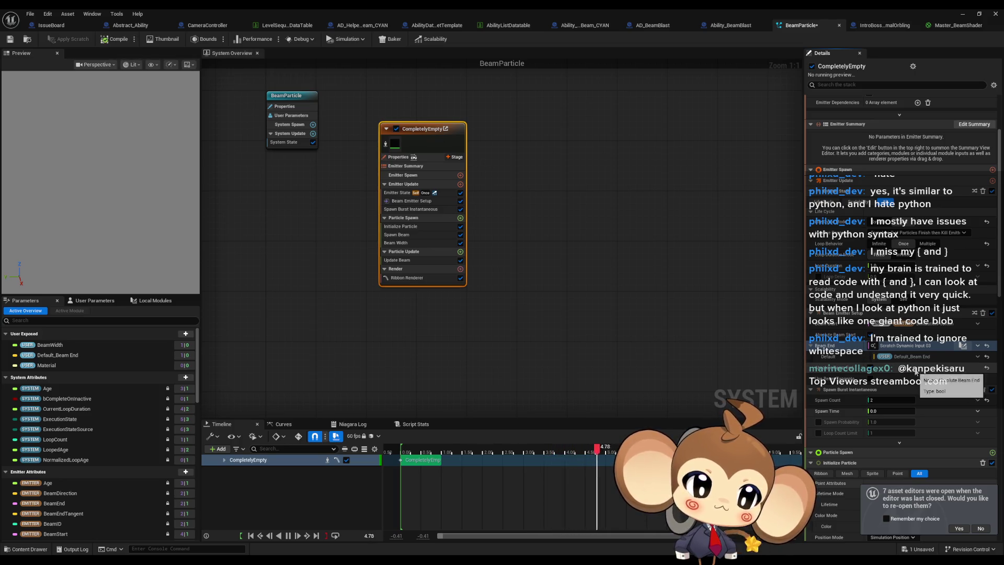
left_click(9, 40)
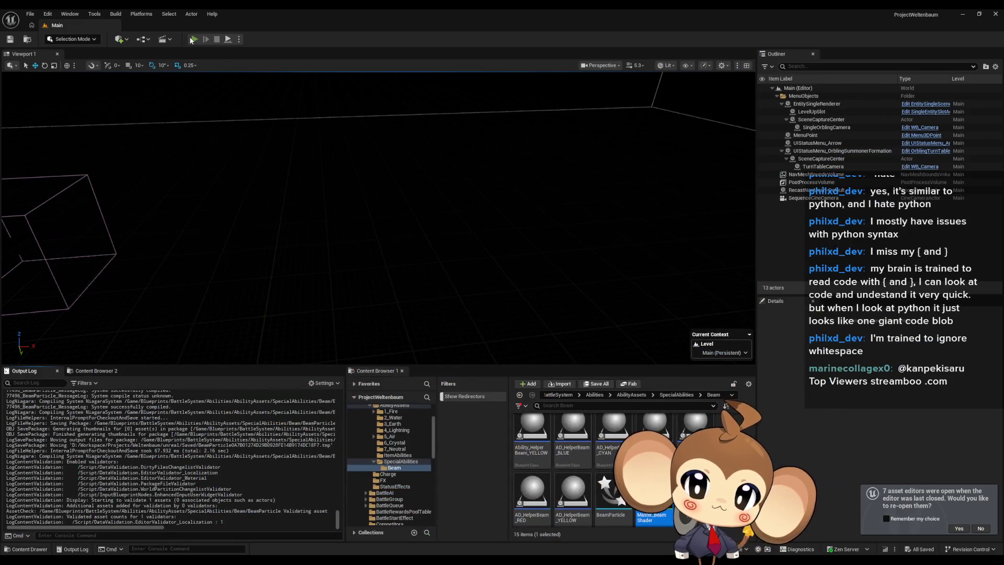
Step: Launch a Play-In-Editor session from the level editor toolbar
left_click(193, 40)
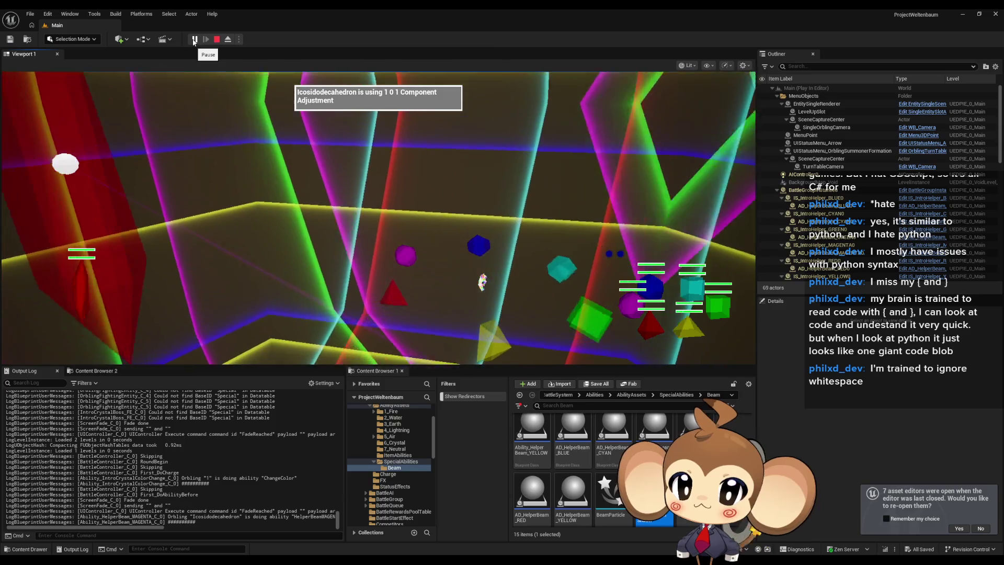
Step: Pause the session, eject with F8, and move AIController0 about 1515 units along X
left_click(195, 39)
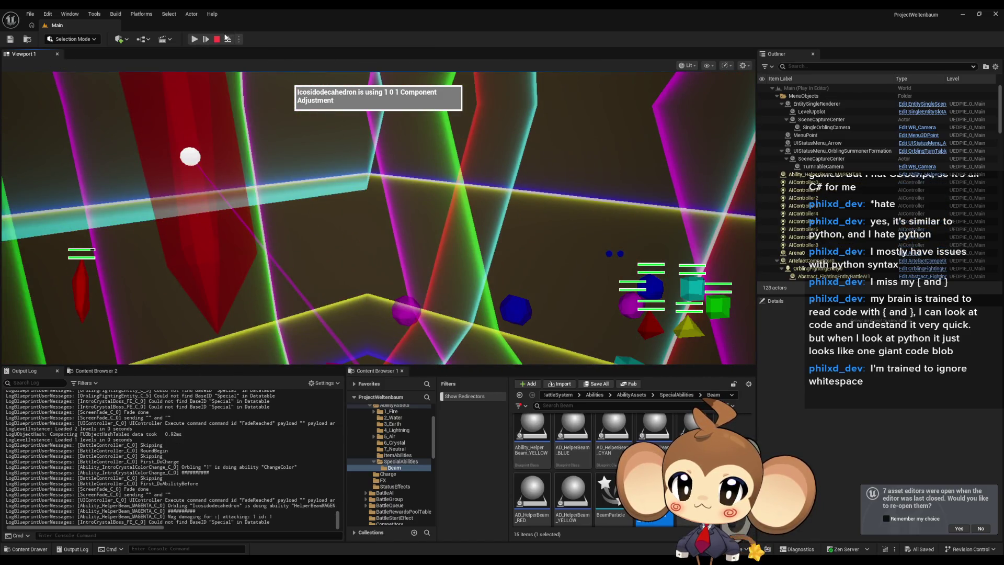
key("F8")
scroll(237, 162, "down", 10)
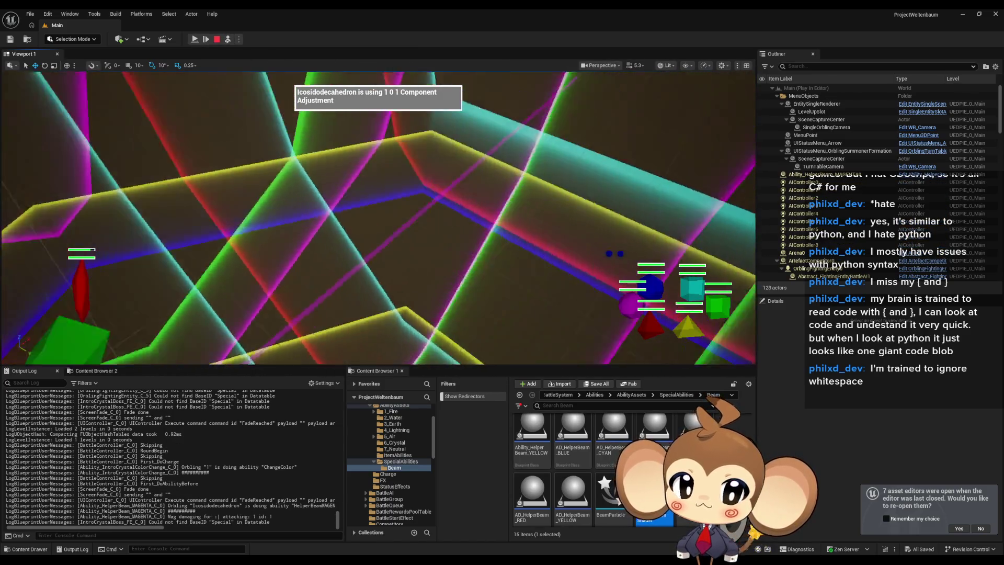
scroll(378, 218, "down", 5)
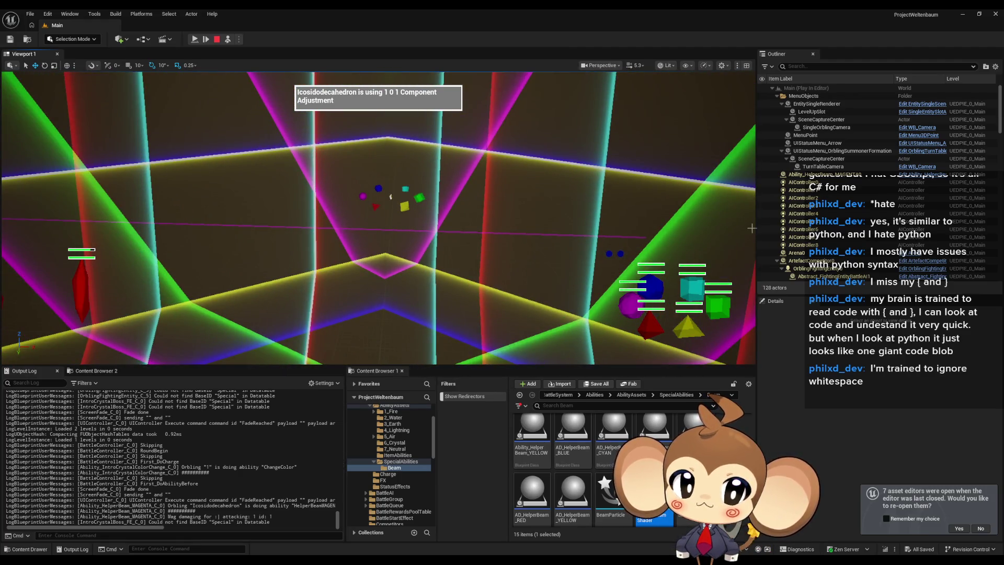
left_click(803, 182)
left_click_drag(268, 232, 691, 243)
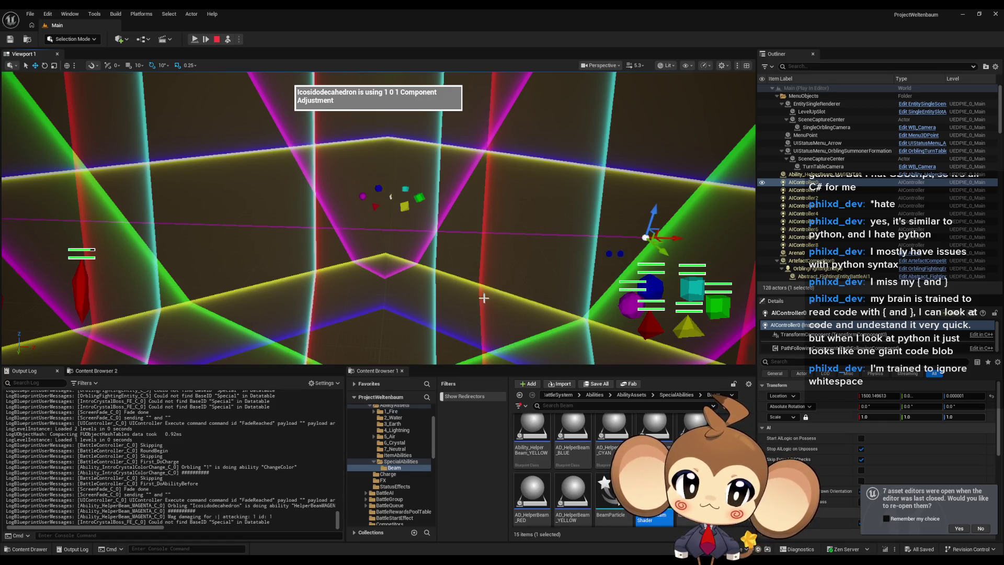
Step: Turn the view, select the red crystal, and stop the play session
mouse_move(468, 287)
left_mouse_down()
mouse_move(113, 200)
mouse_move(216, 194)
left_mouse_up()
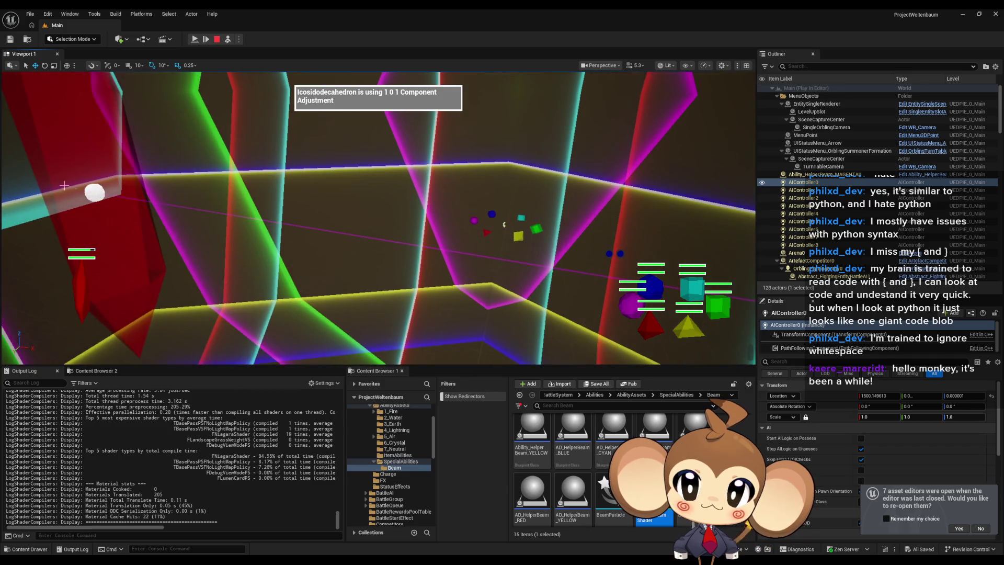
left_click(93, 172)
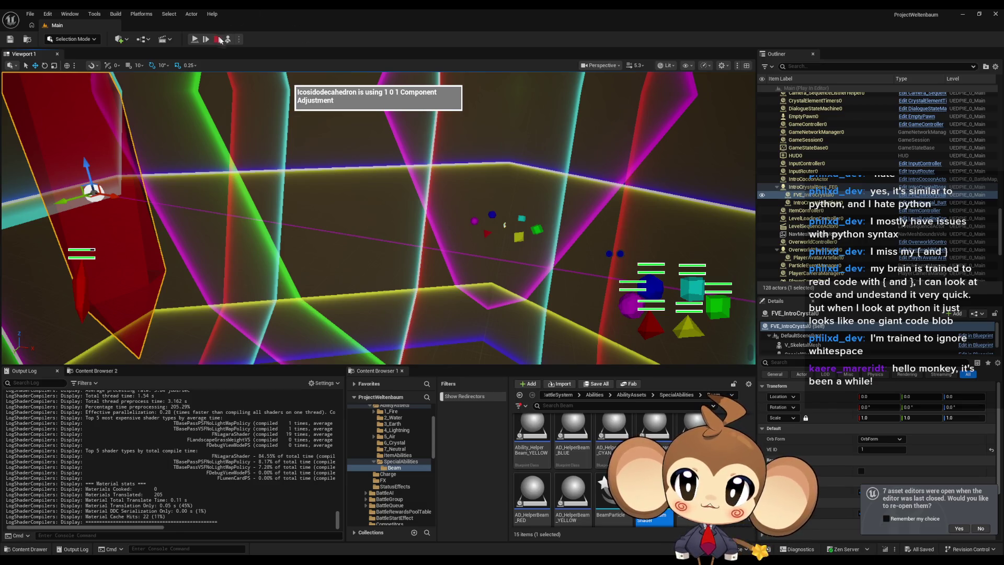
key("Escape")
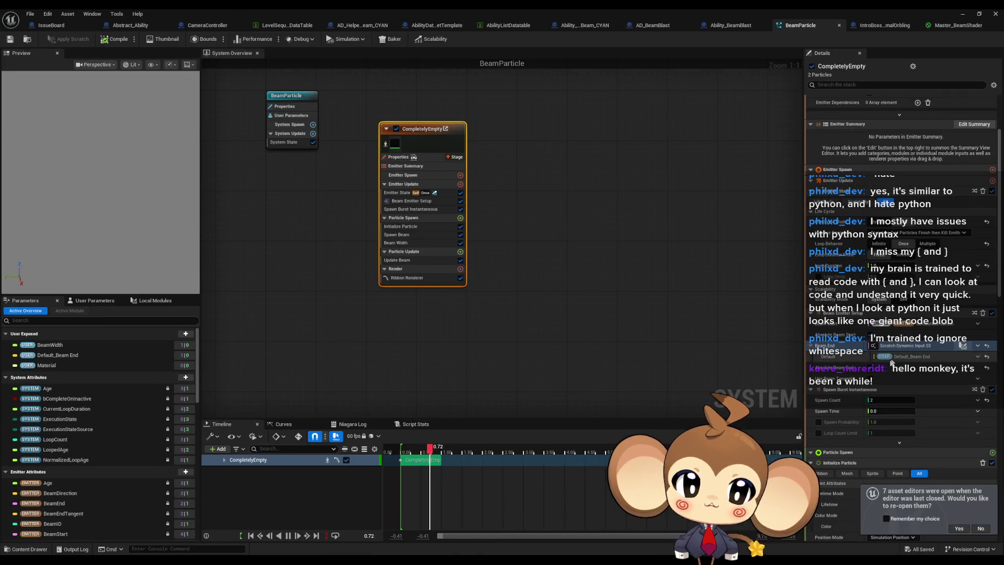
Step: Open the Scratch Dynamic Input 03 graph from Beam End in the Details panel
left_click(872, 368)
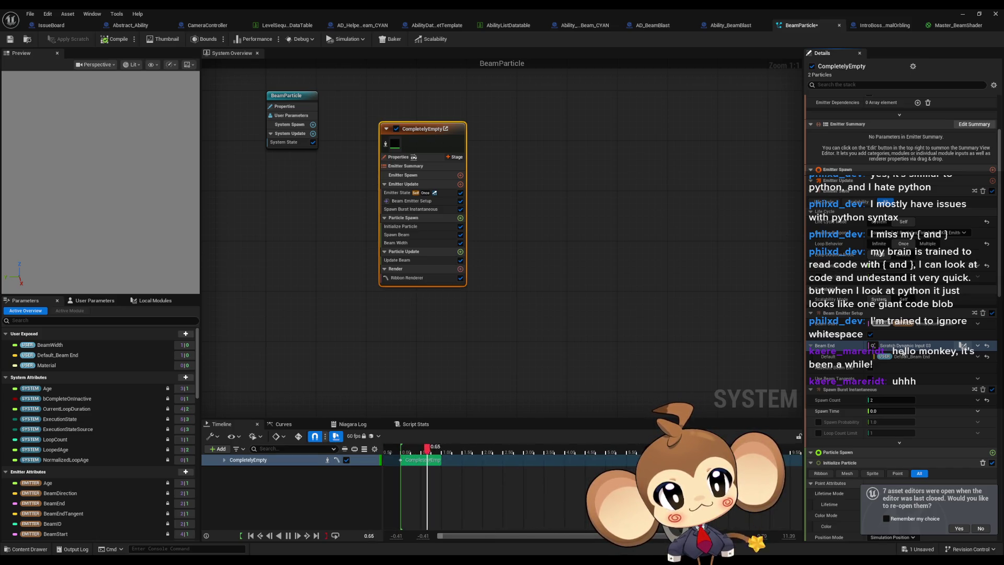
double_click(905, 348)
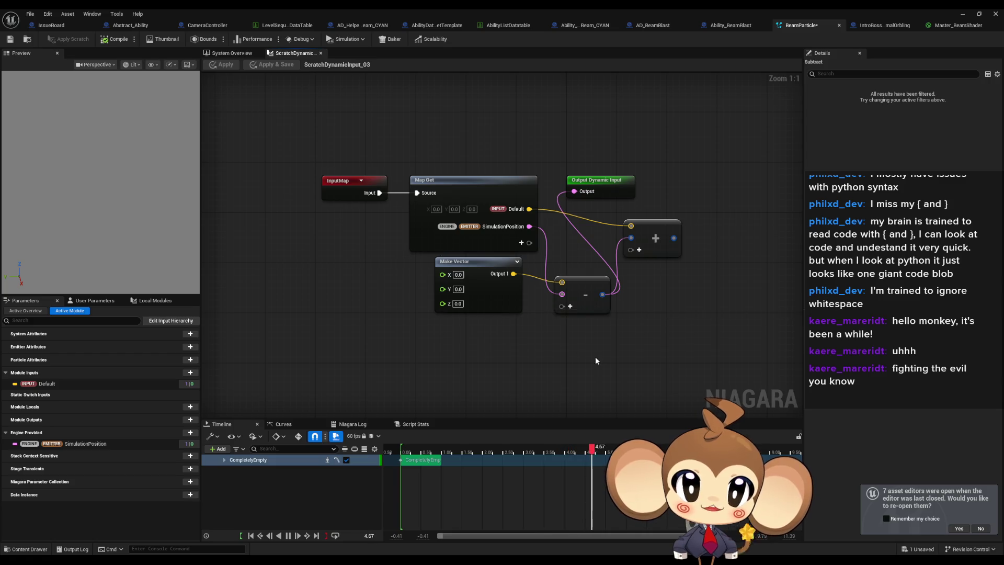
Step: Check the system overview, then reopen the ScratchDynamicInput_03 graph
left_click(233, 53)
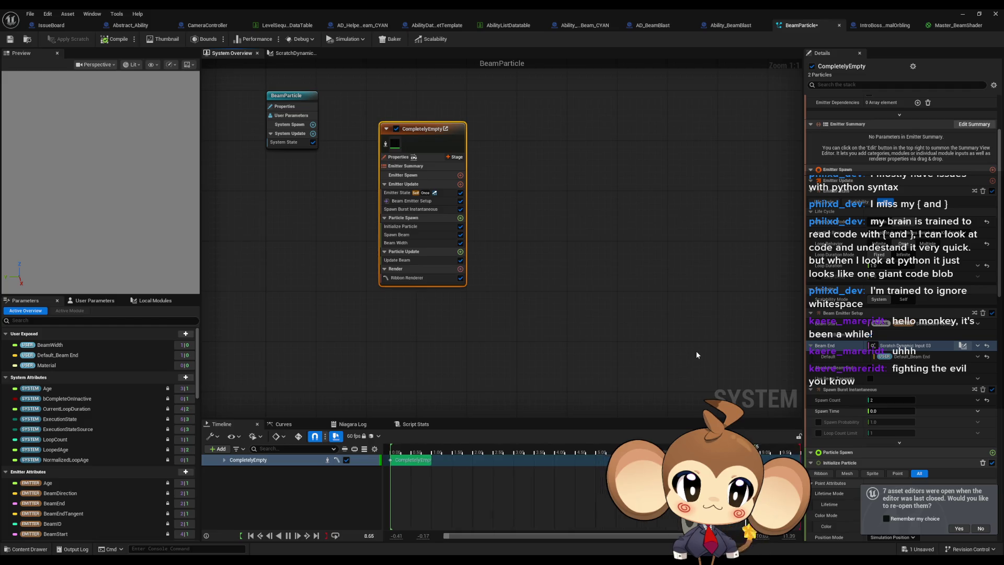
left_click_drag(548, 285, 578, 320)
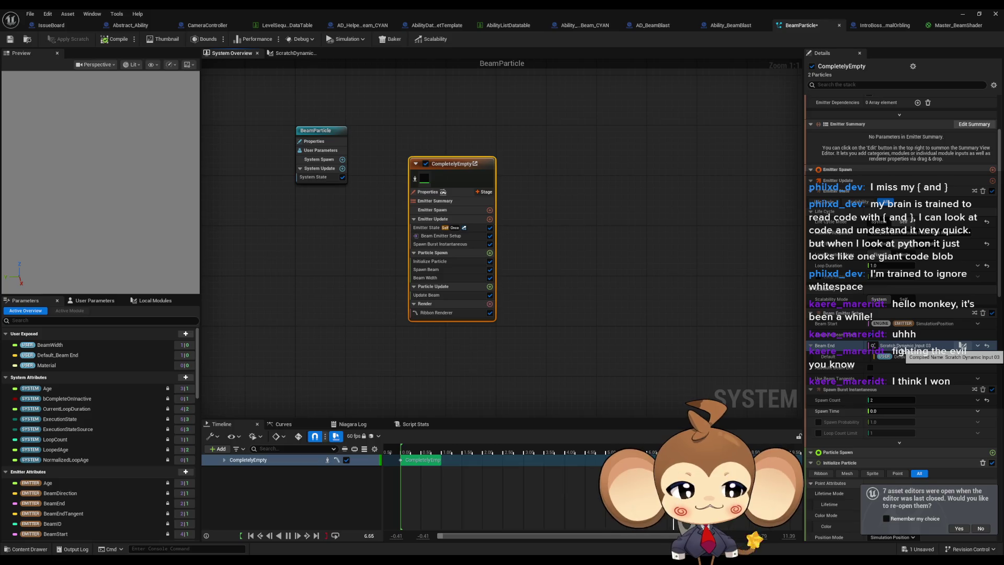
left_click(962, 345)
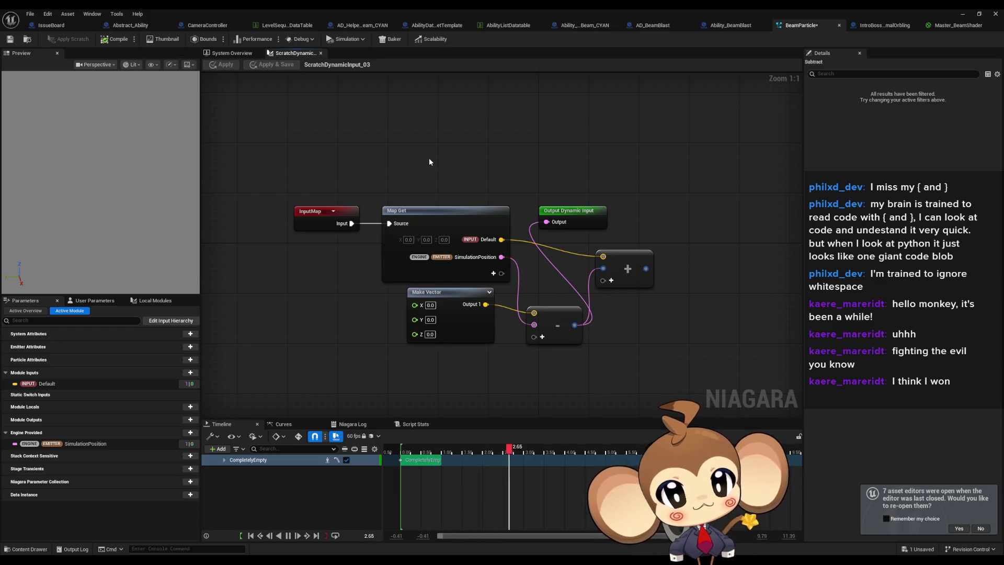
Step: Inspect the Map Get and Subtract nodes, then return to the system overview
left_click(494, 240)
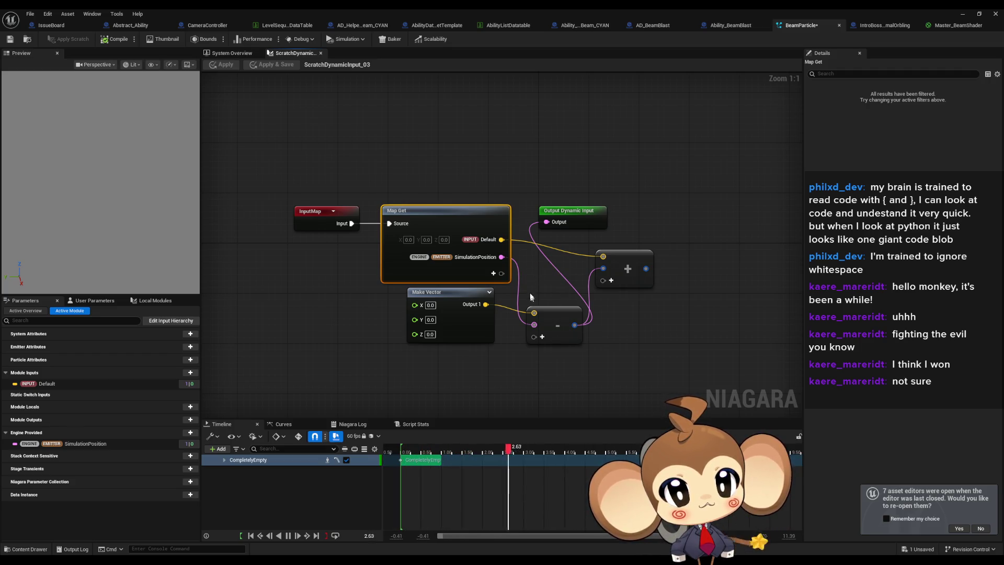
left_click(555, 316)
left_click(481, 215)
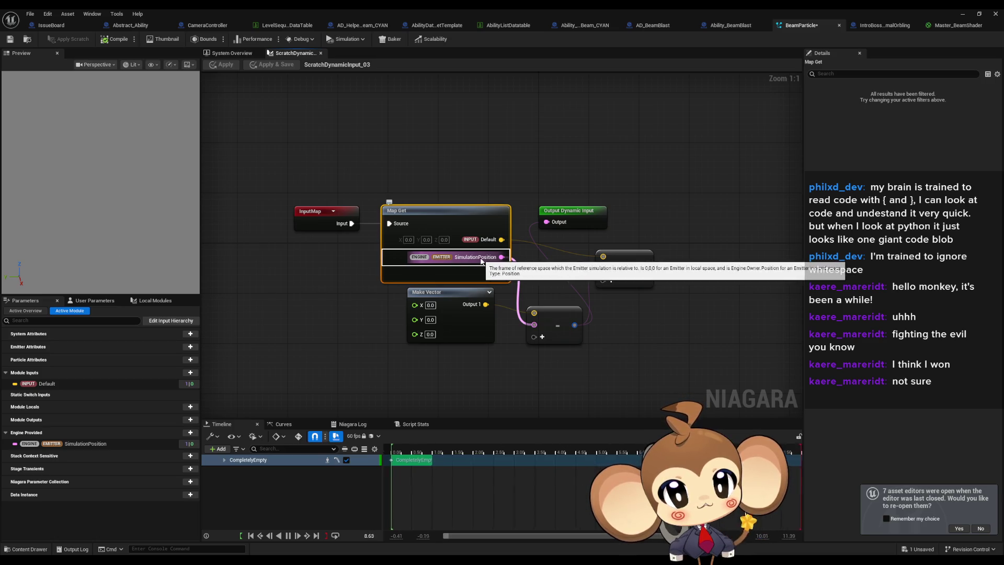
left_click(649, 313)
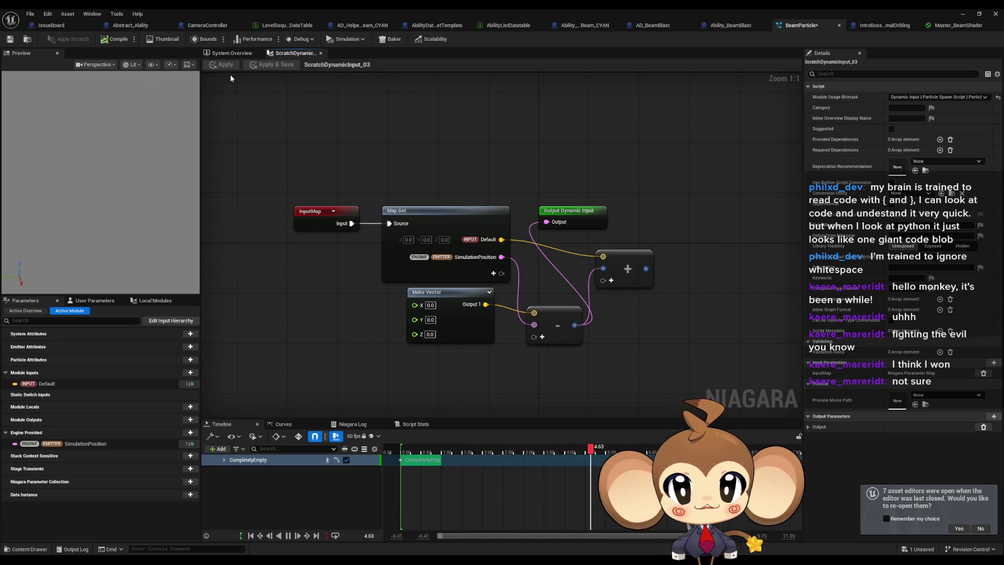
left_click(230, 53)
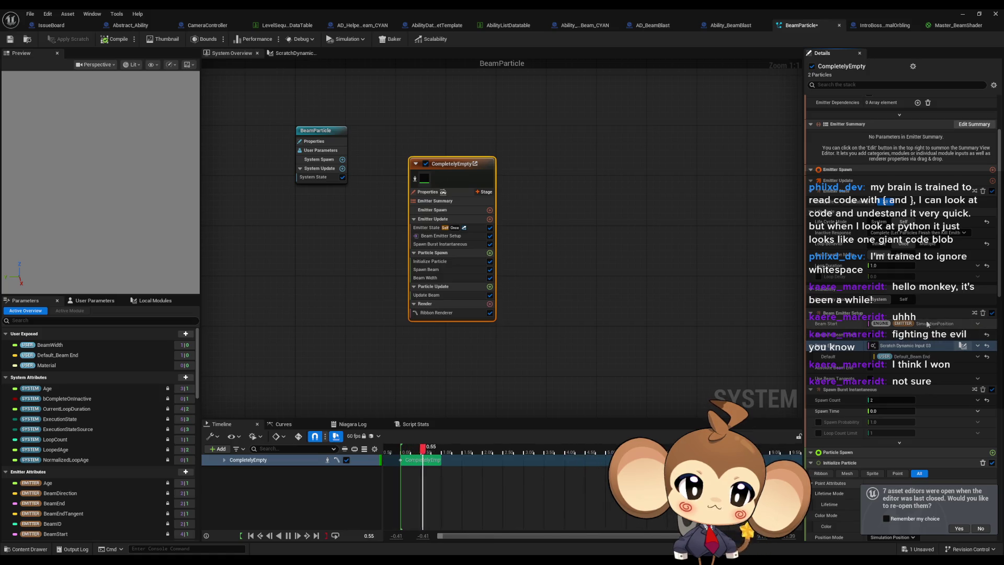
Step: Save BeamParticle and start a play-in-editor test with Alt+P
left_click(11, 40)
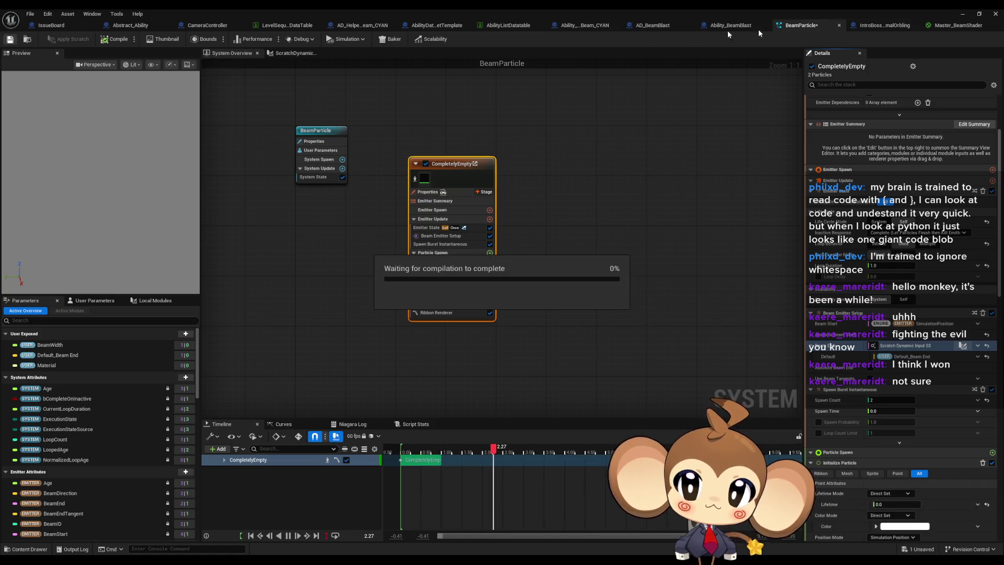
key("alt+p")
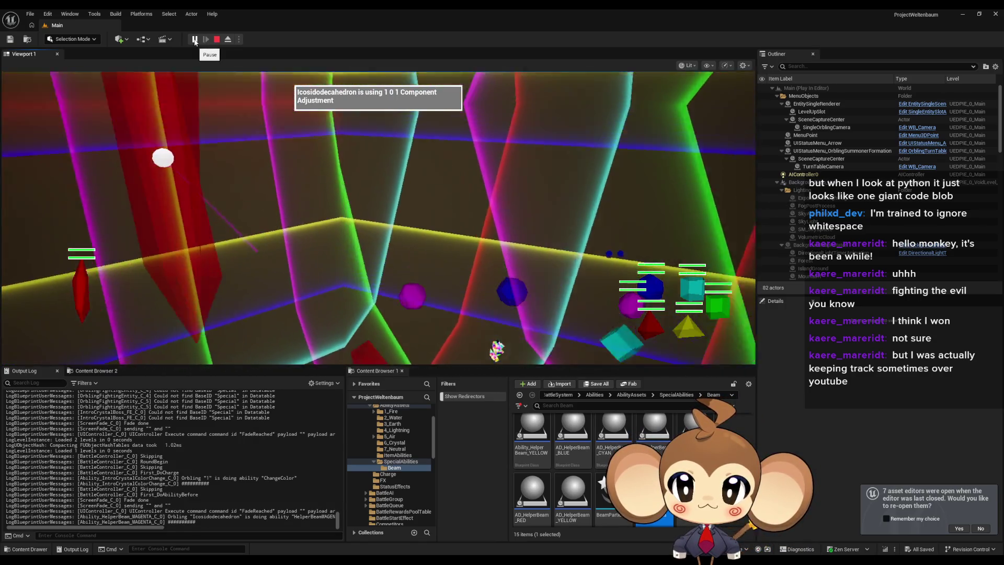
Step: Pause the game, eject to view the beam area, select AIController0, then stop play
left_click(195, 39)
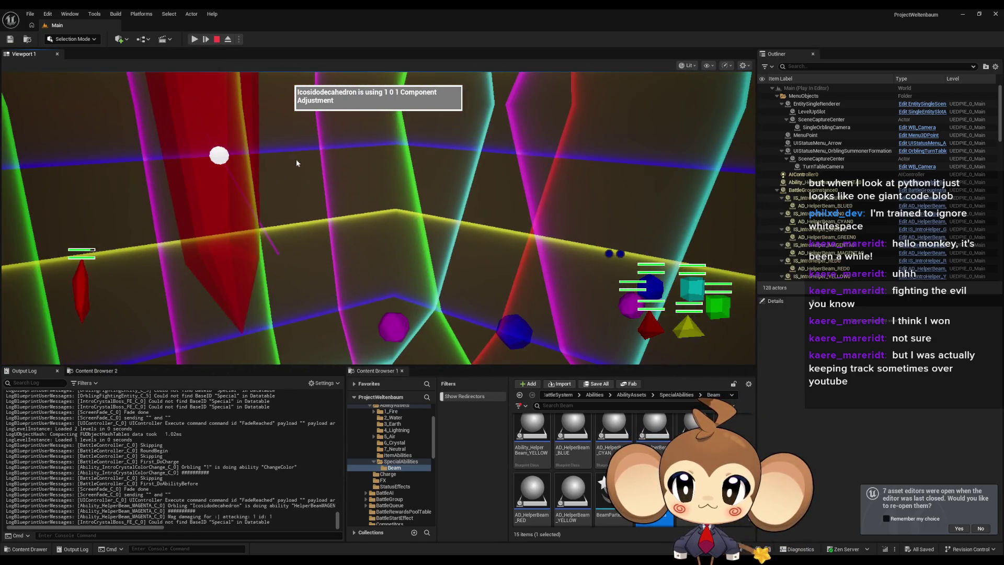
left_click(228, 39)
left_click_drag(406, 207, 450, 196)
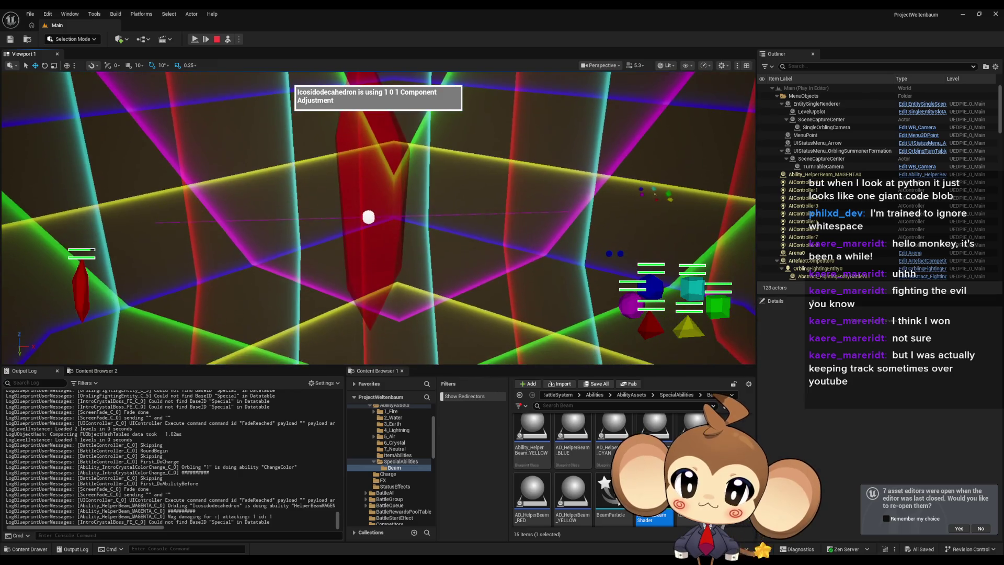
left_click(798, 183)
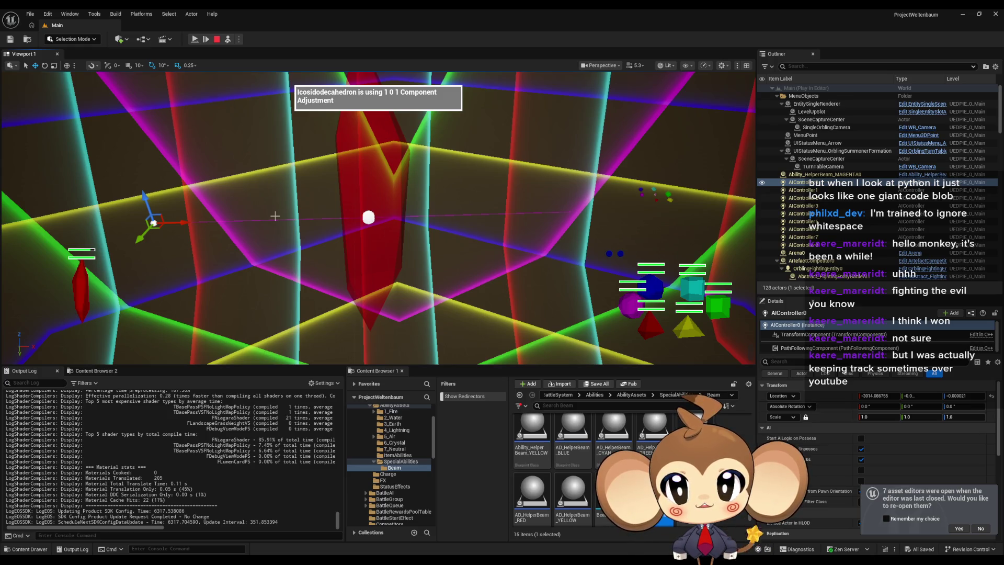
left_click(215, 41)
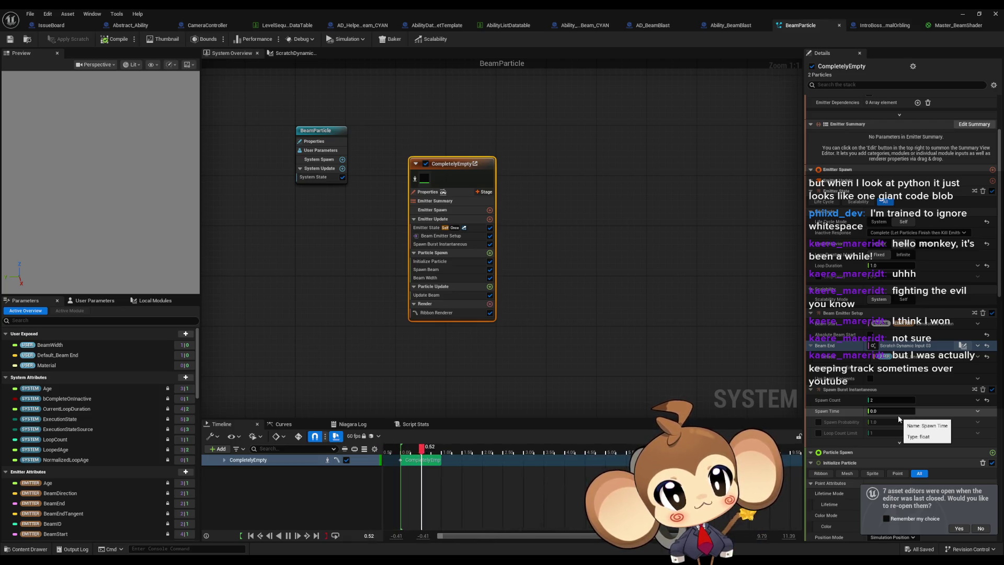
Step: In the ScratchDynamicInput_03 graph, set the Make Vector Z value to 500
double_click(900, 347)
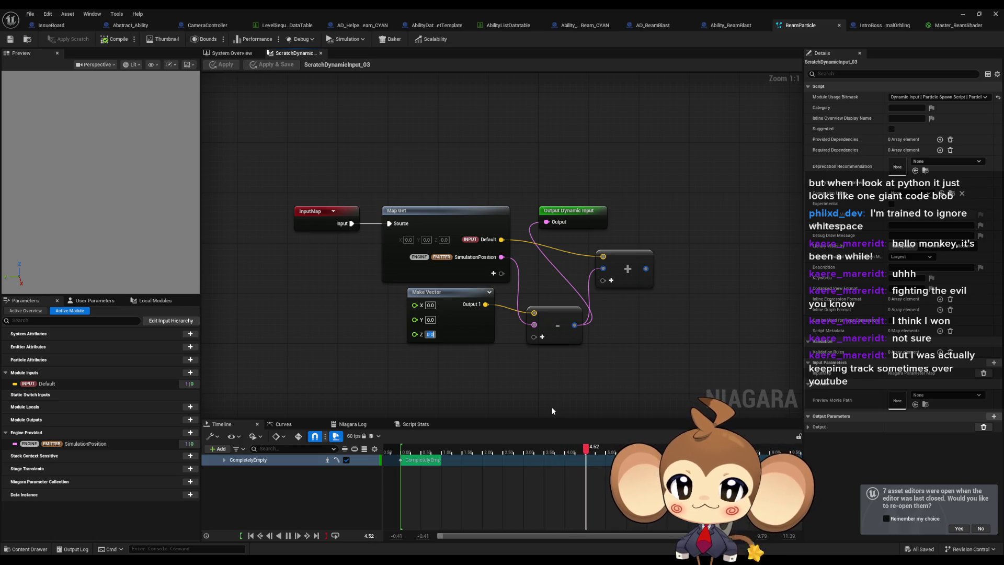
type("500")
key("Return")
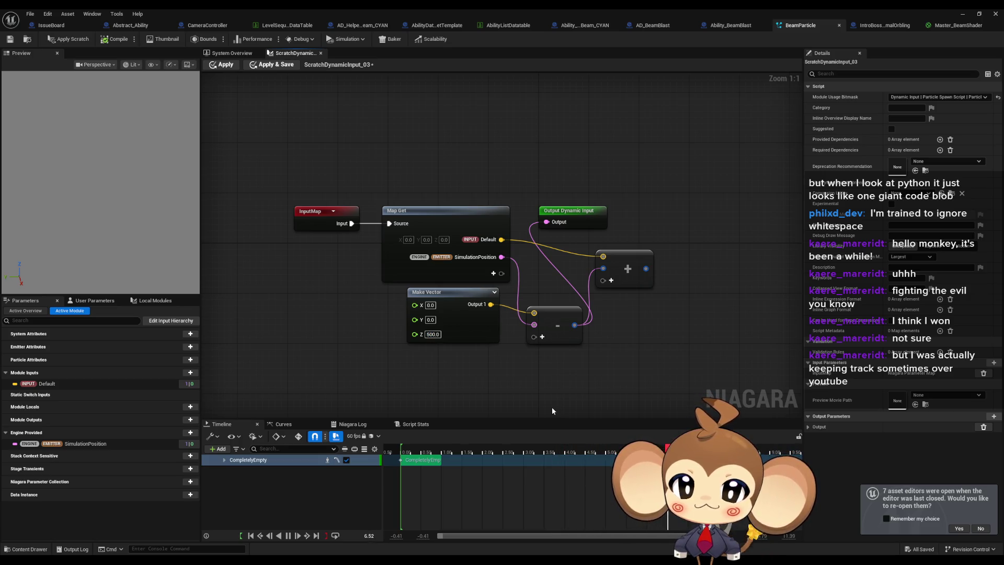
Step: Play-test the level to check the offset beam, pausing and then stopping the session
left_click(960, 14)
left_click(194, 39)
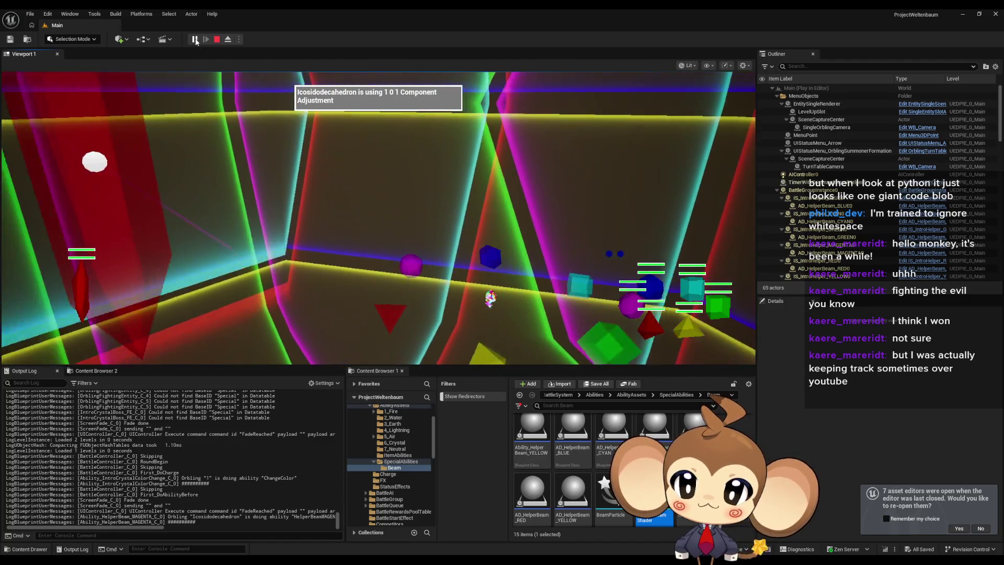
left_click(195, 41)
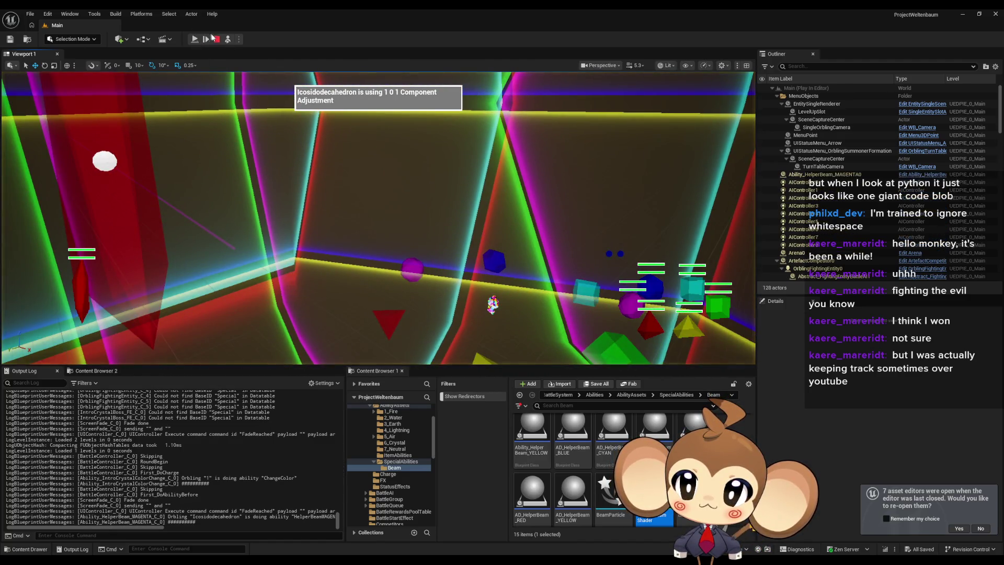
left_click(215, 38)
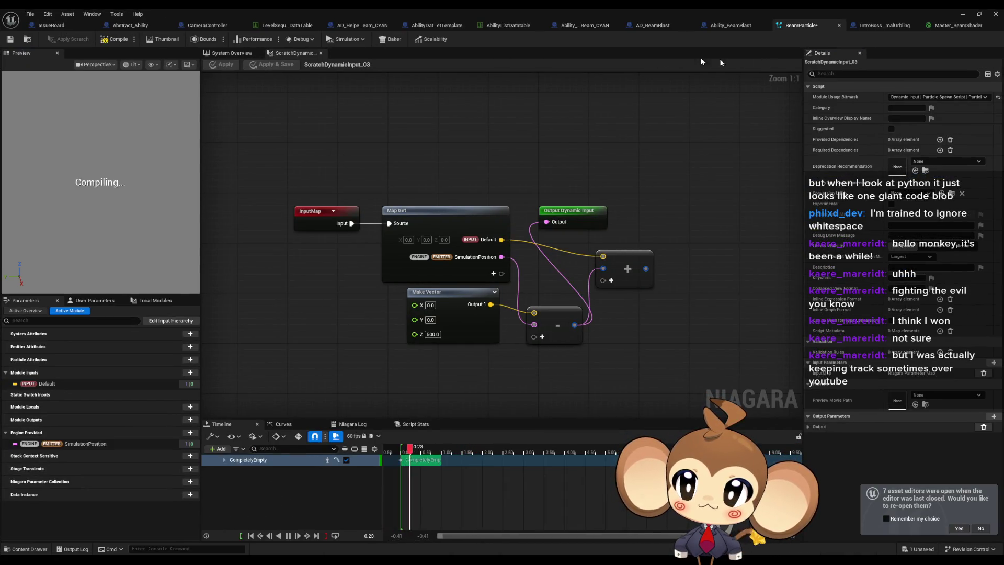
Step: Return to the level editor and launch a new play-in-editor session
left_click(964, 13)
left_click(205, 35)
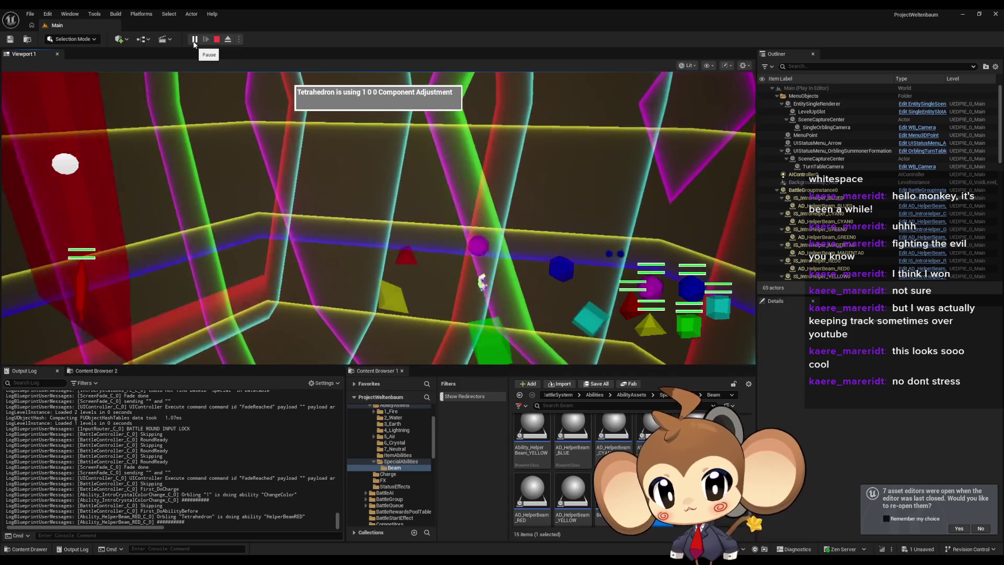
Step: Pause and eject, look across the arena, then delete the IntroCocoonActor from the running game
left_click(195, 40)
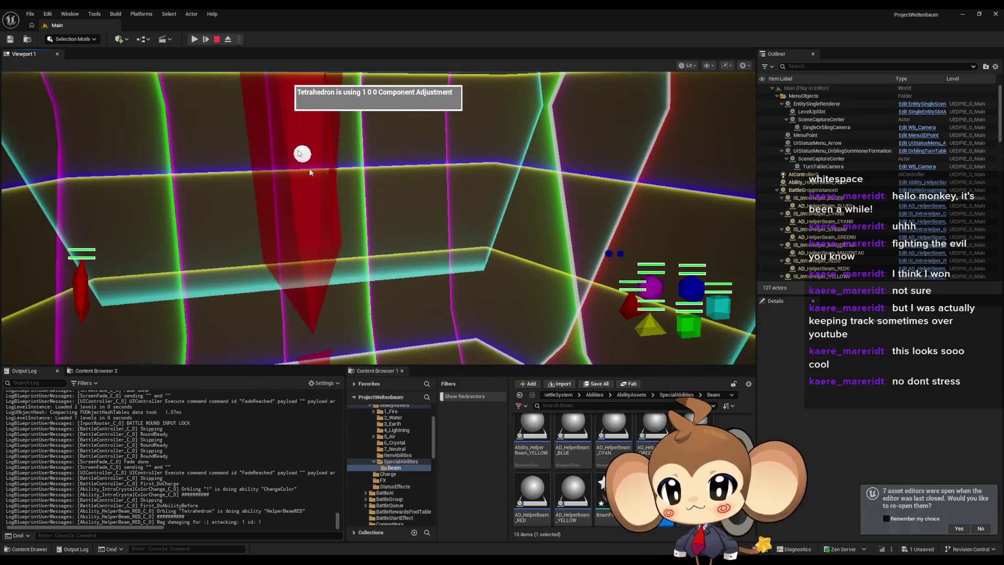
left_click(228, 38)
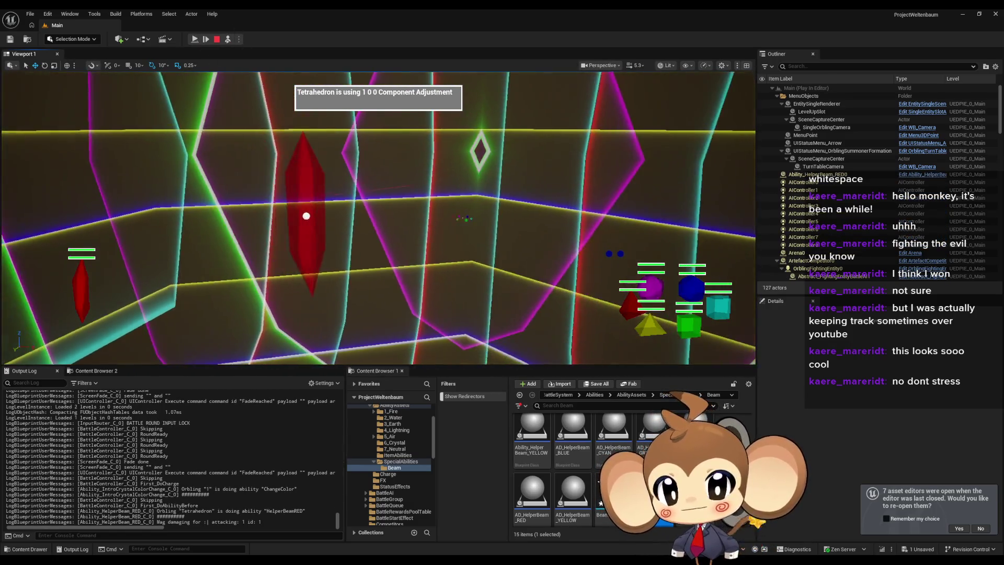
left_click_drag(366, 166, 316, 166)
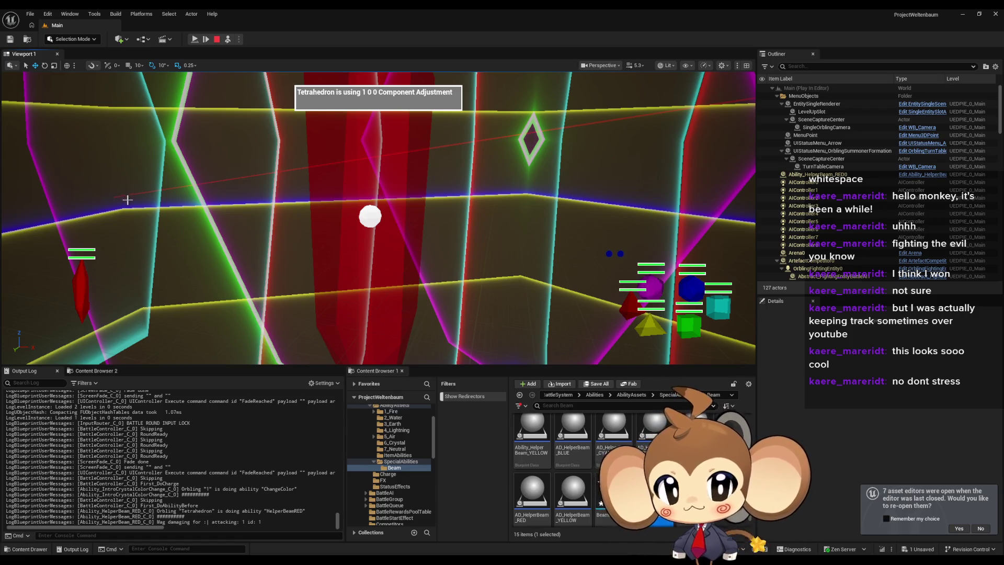
left_click(194, 39)
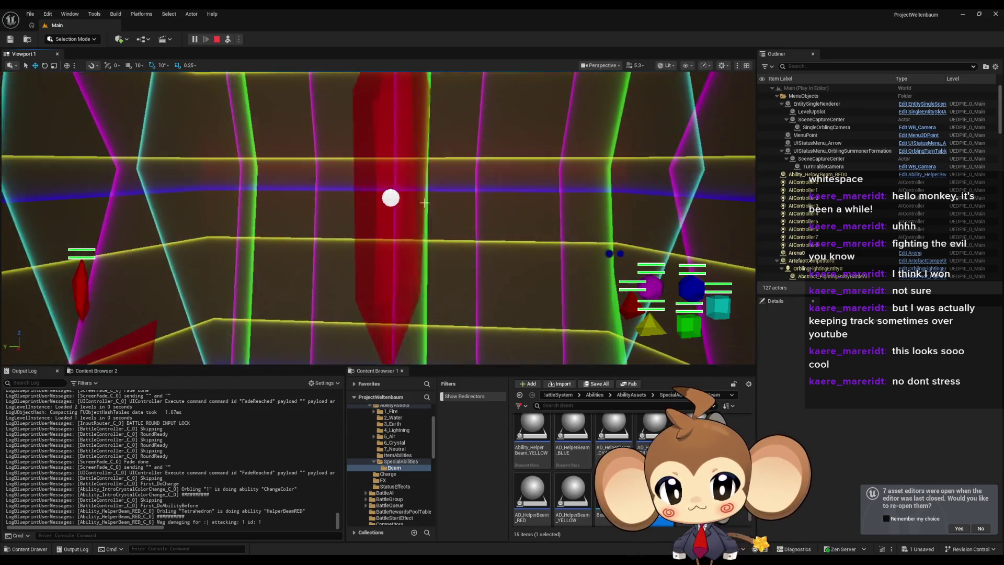
left_click(424, 203)
key("Delete")
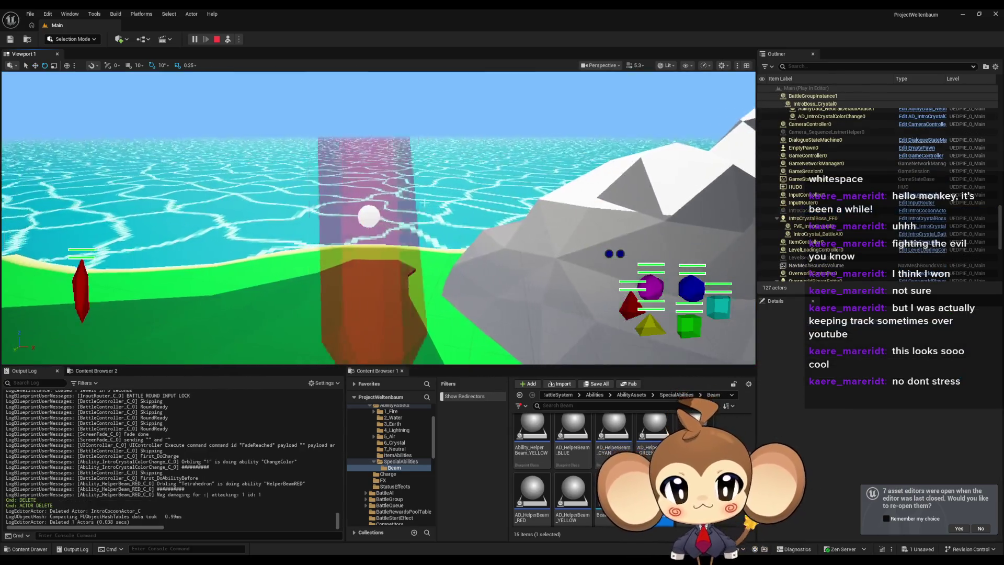
Step: Restart the play test, pause as Beam Blast fires, and select the Ability_BeamBlast0 beam actor
key("Escape")
key("alt+p")
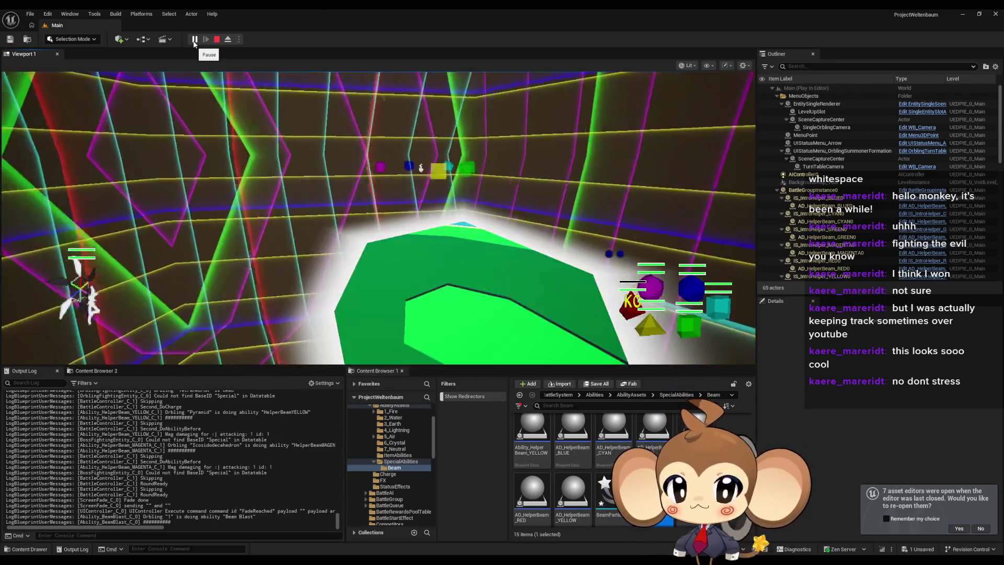
left_click(195, 40)
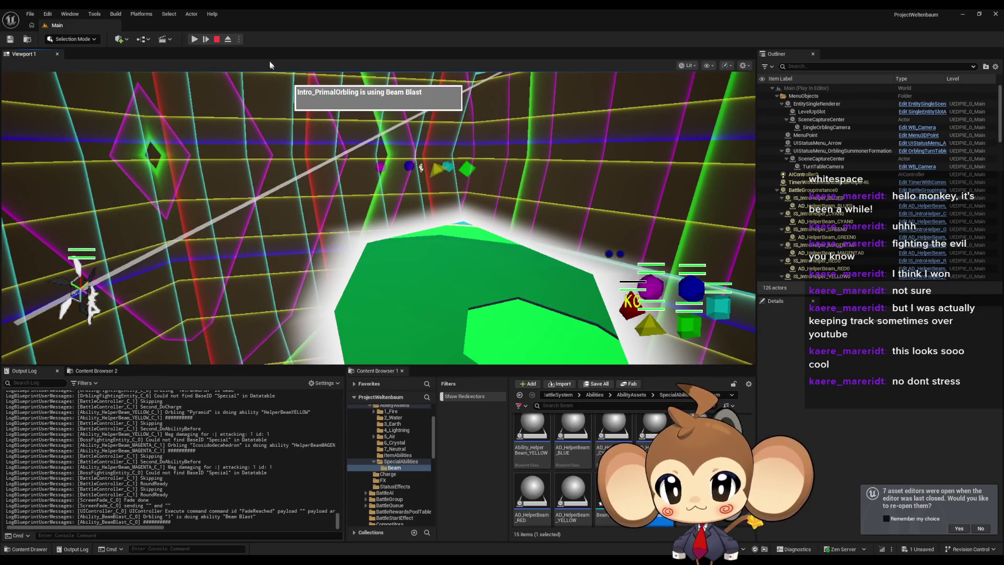
left_click(228, 39)
left_click_drag(382, 208, 376, 178)
left_click(397, 223)
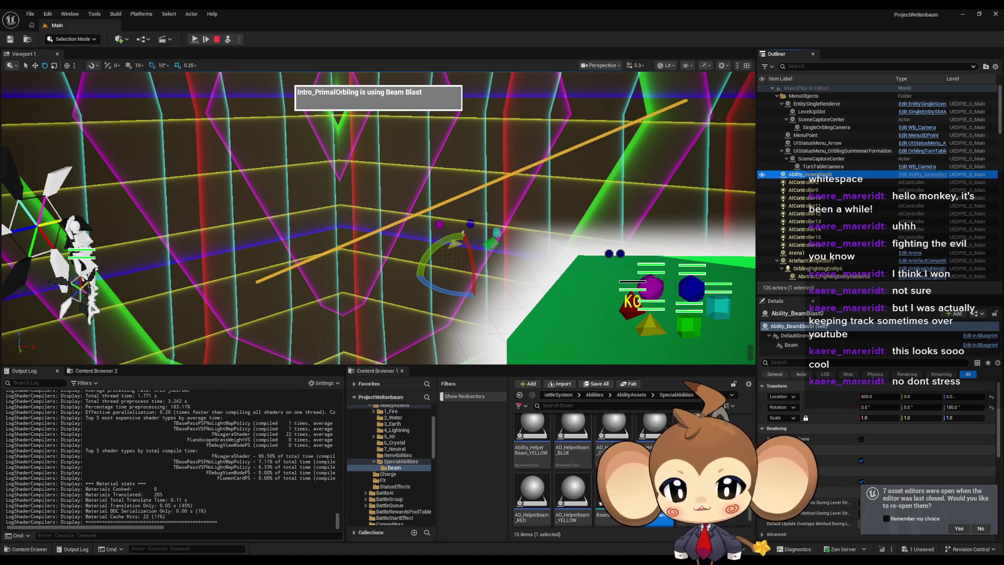
left_click(411, 522)
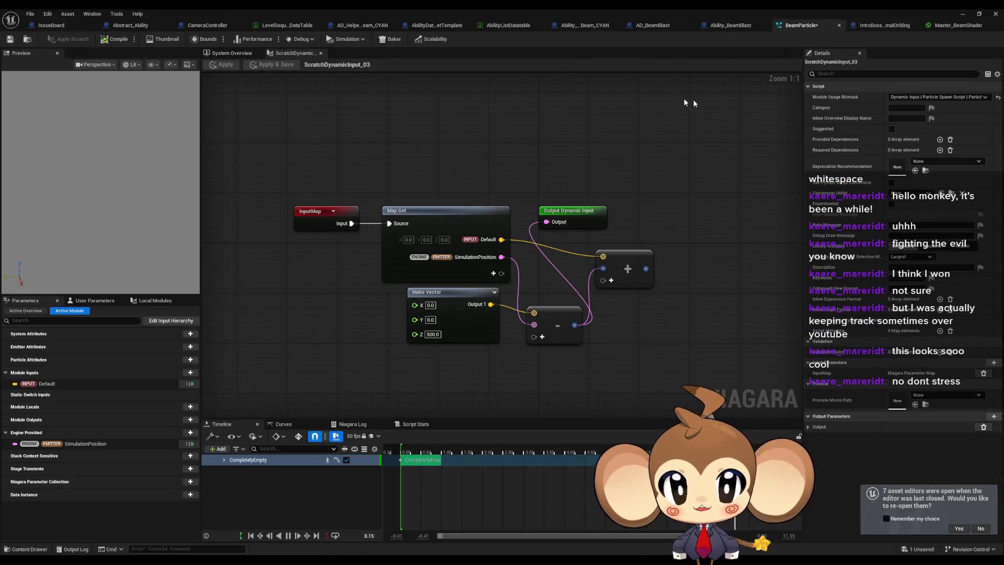
Step: Switch to the System Overview tab of the BeamParticle Niagara editor
left_click(232, 53)
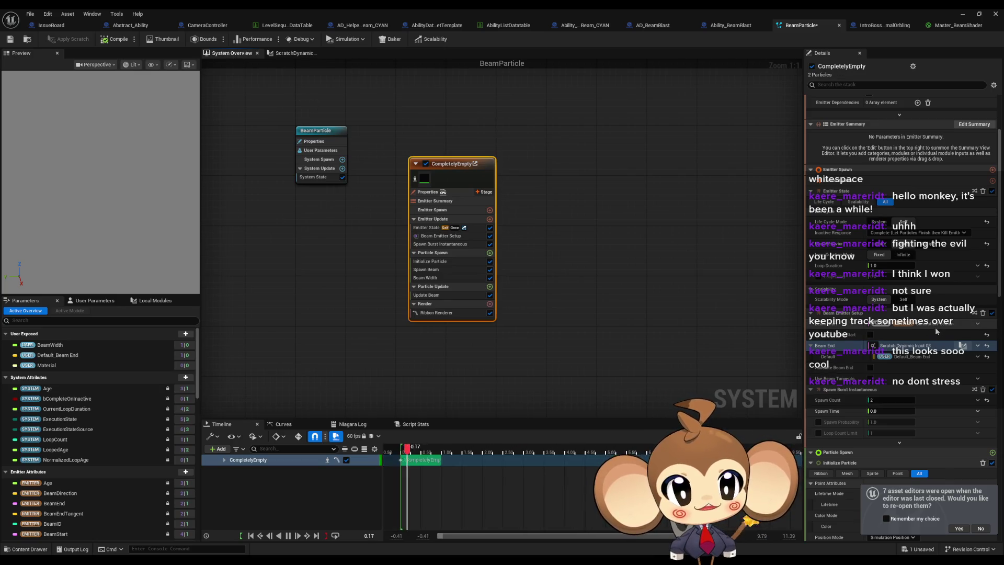
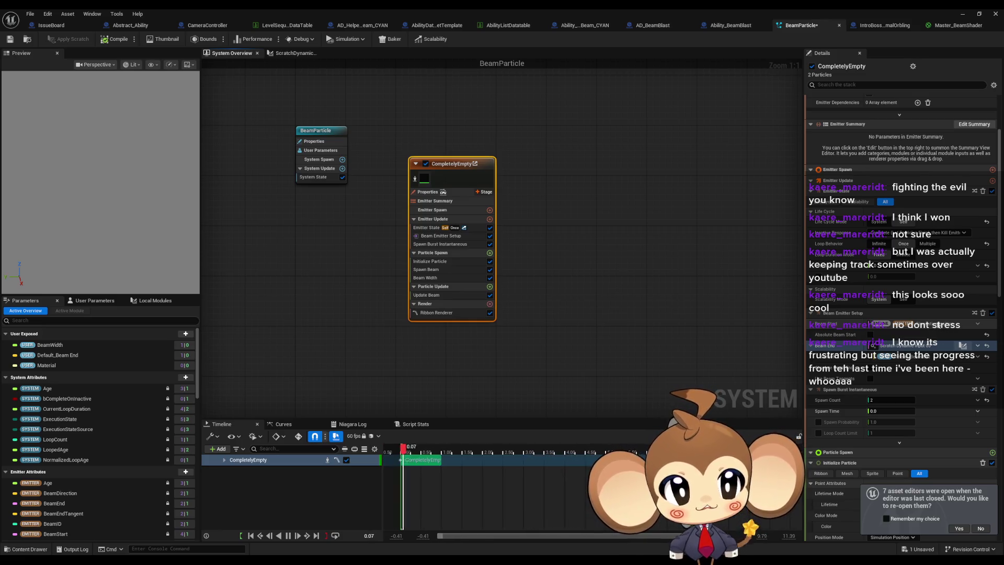
Step: Browse the Beam Start dynamic input choices and search the parameters for 'sim'
left_click(977, 326)
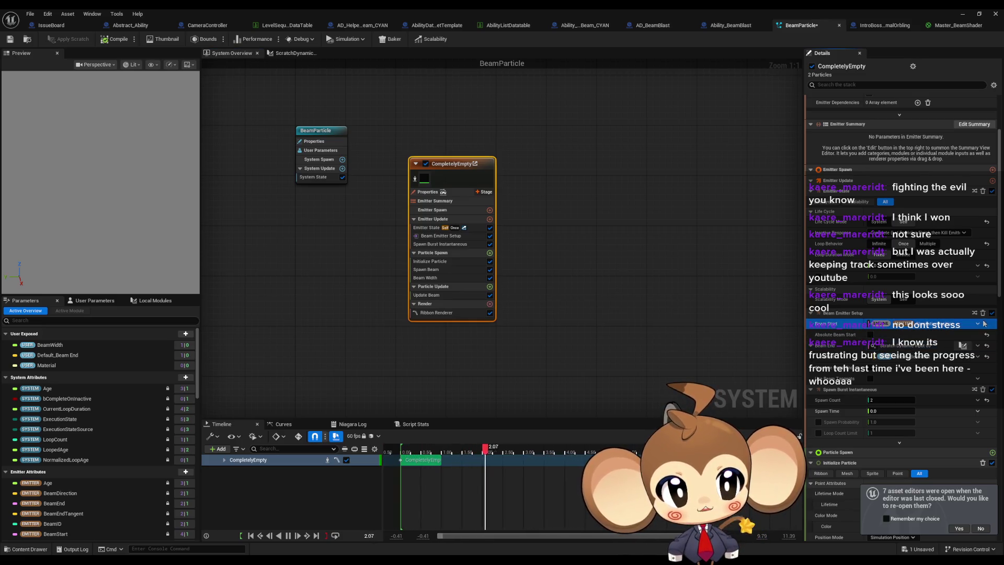
left_click(978, 325)
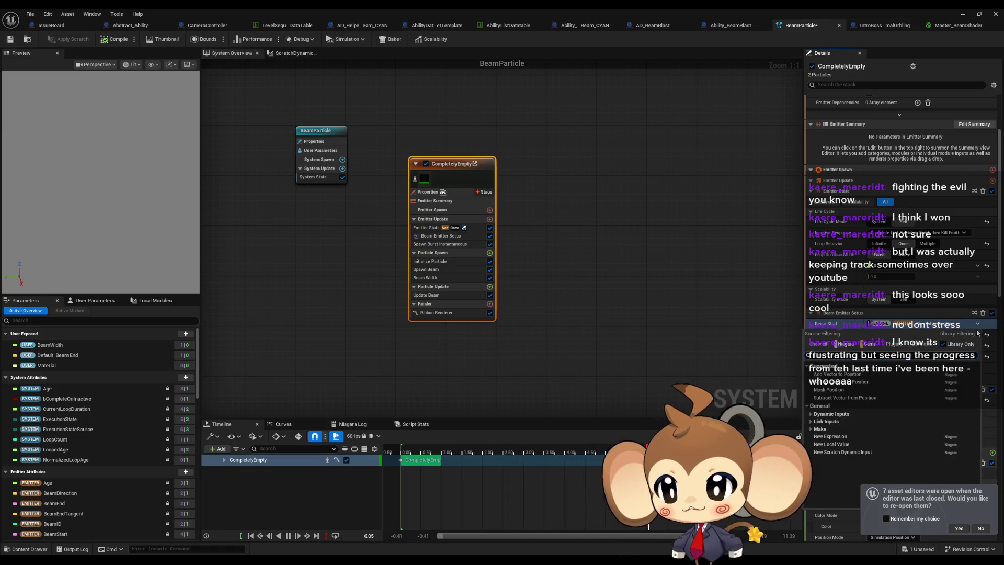
left_click(66, 320)
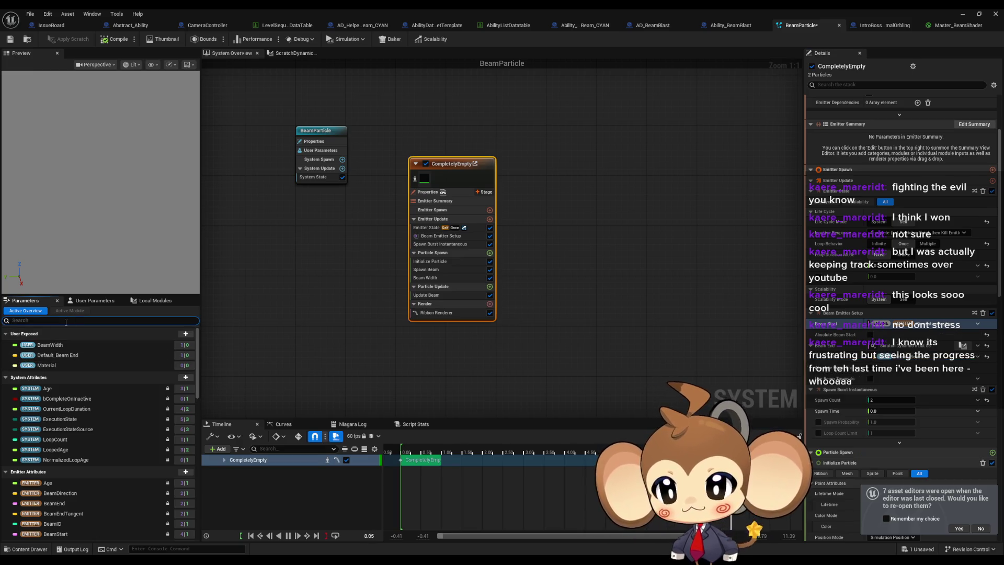
type("sim")
key("BackSpace")
key("BackSpace")
key("BackSpace")
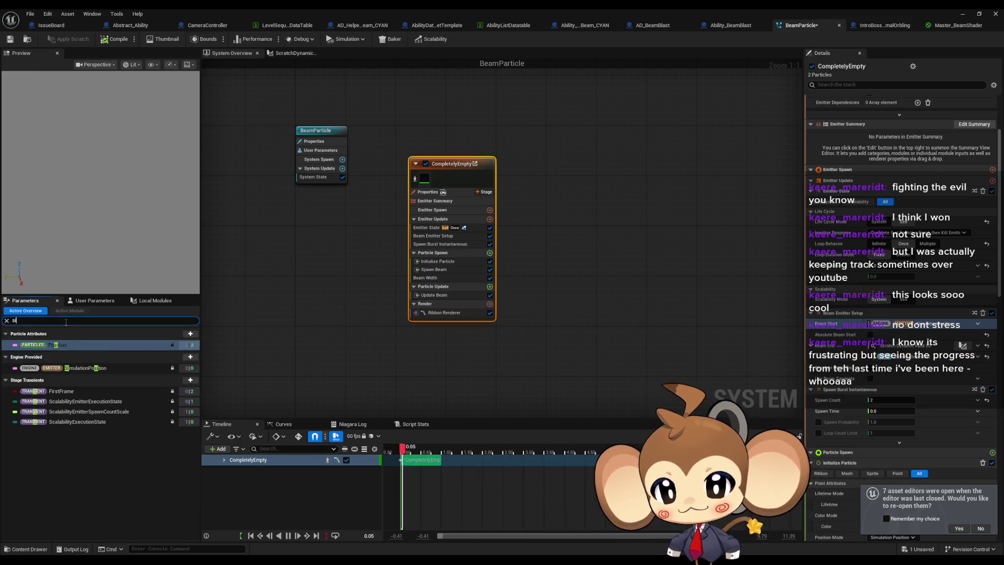
left_click(977, 325)
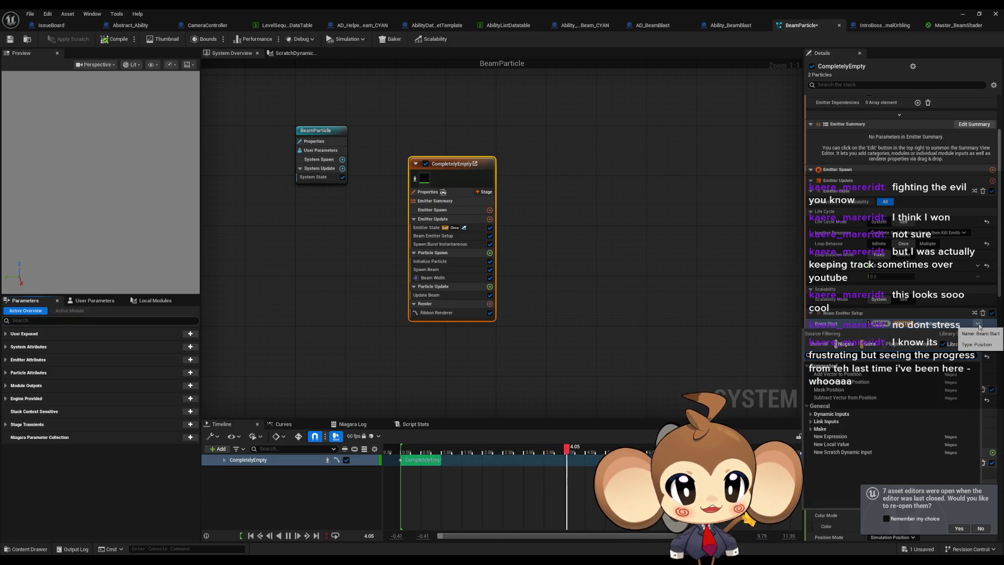
left_click(931, 327)
Step: Review the Beam Start actions and the Beam End input, then minimize the Niagara editor
right_click(889, 325)
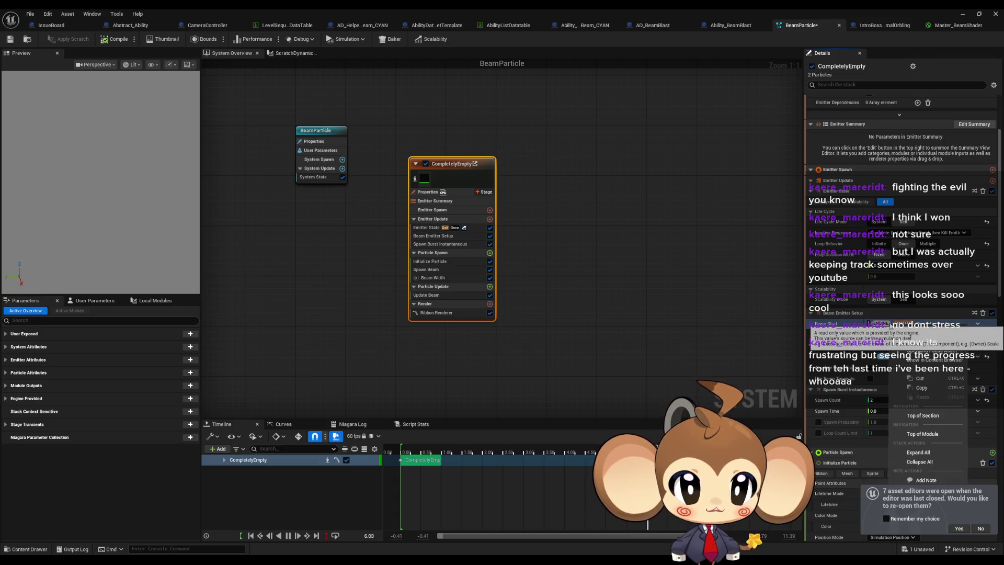
left_click(908, 320)
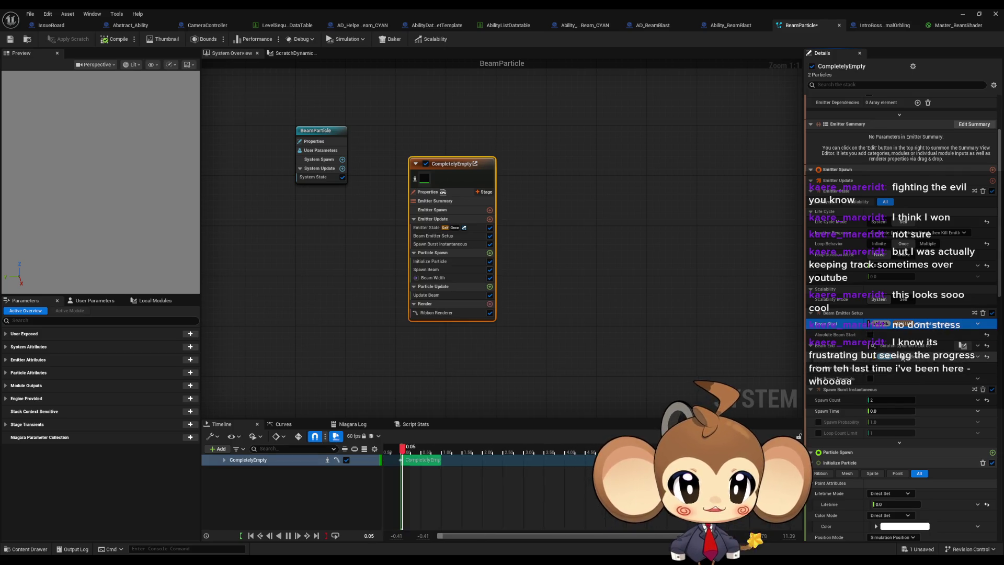
left_click(914, 348)
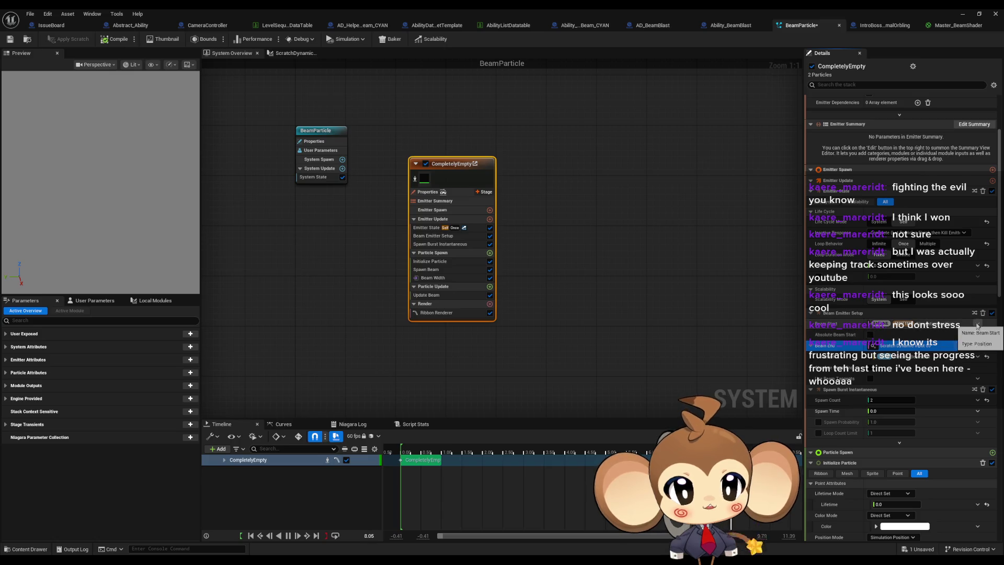
left_click(977, 326)
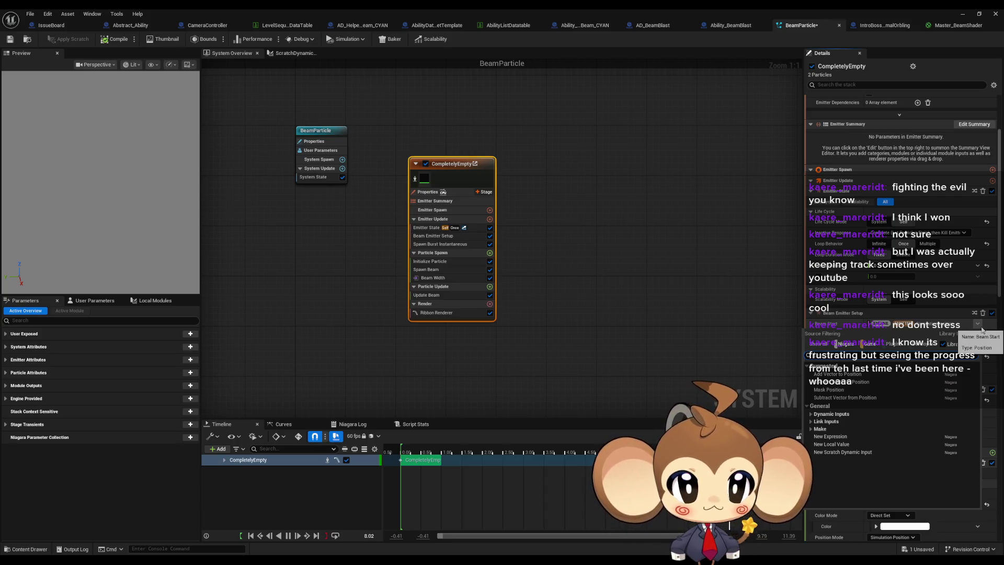
left_click(982, 328)
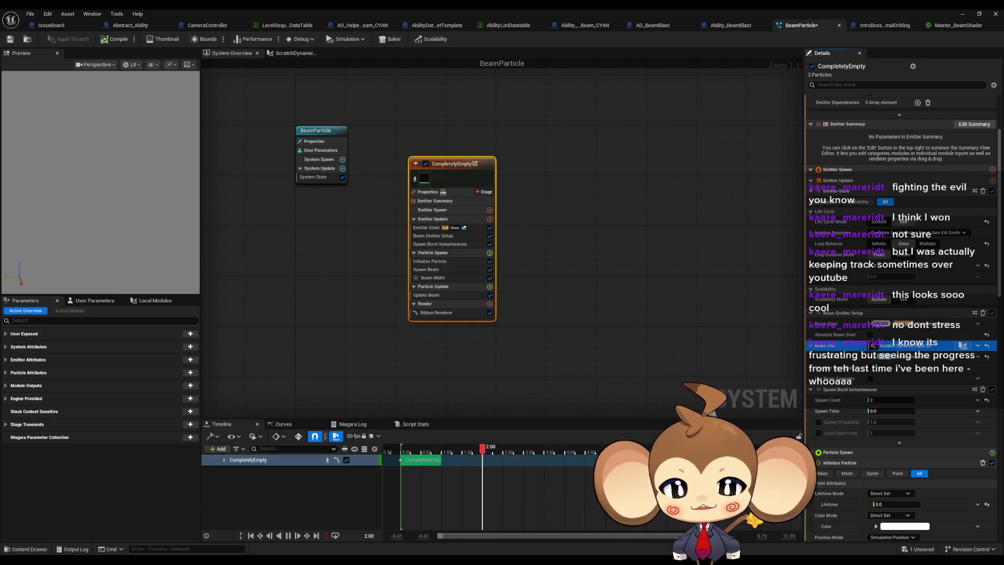
left_click(962, 14)
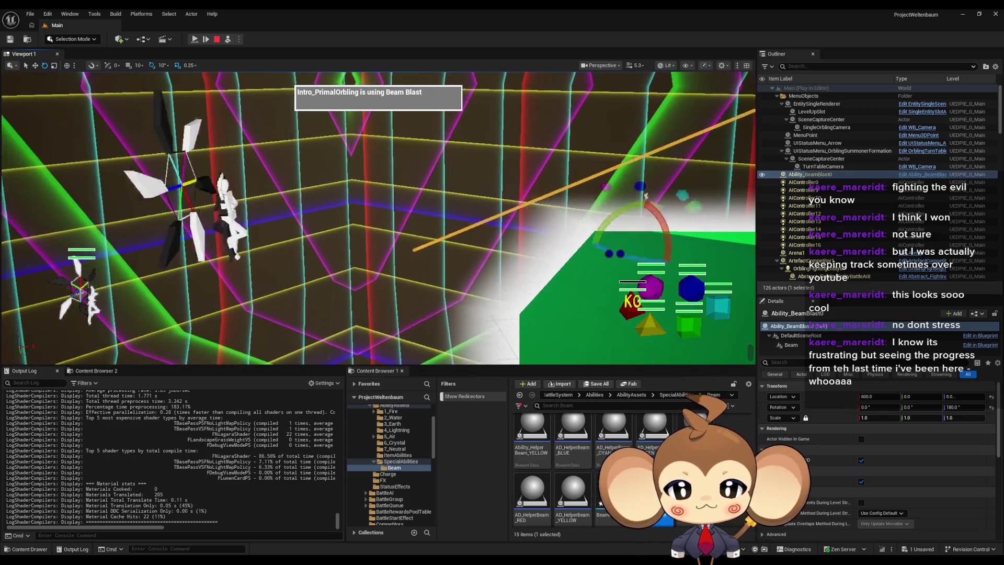
Step: Select AIController0, stop Play-in-Editor, and briefly bring up then minimize the BeamParticle editor
left_click(475, 289)
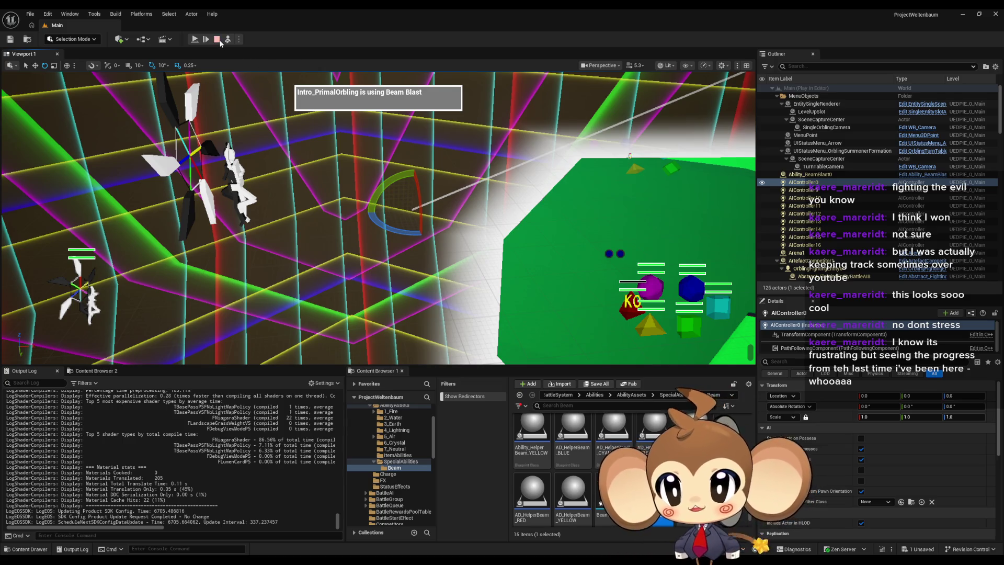
left_click(216, 39)
left_click(413, 520)
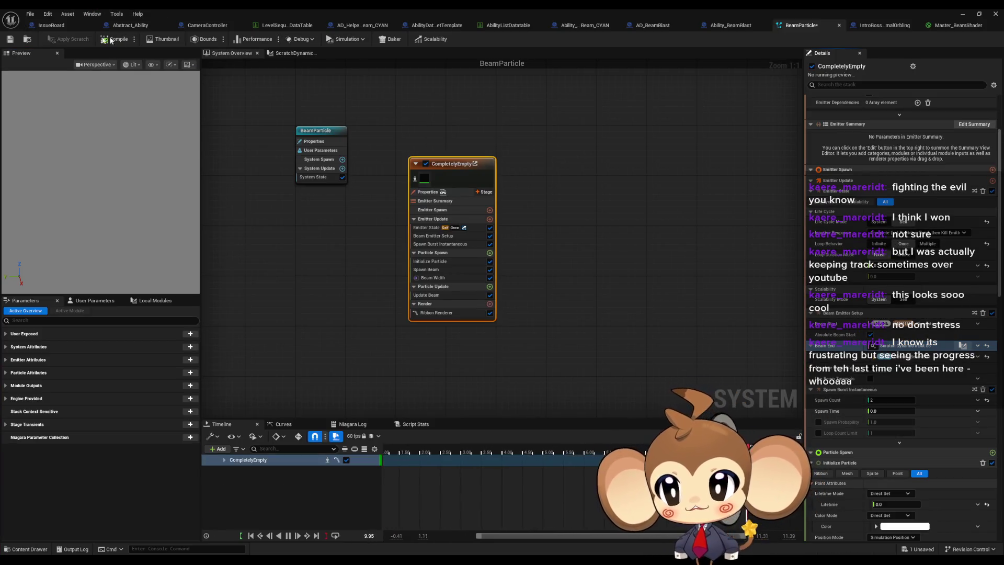
left_click(967, 14)
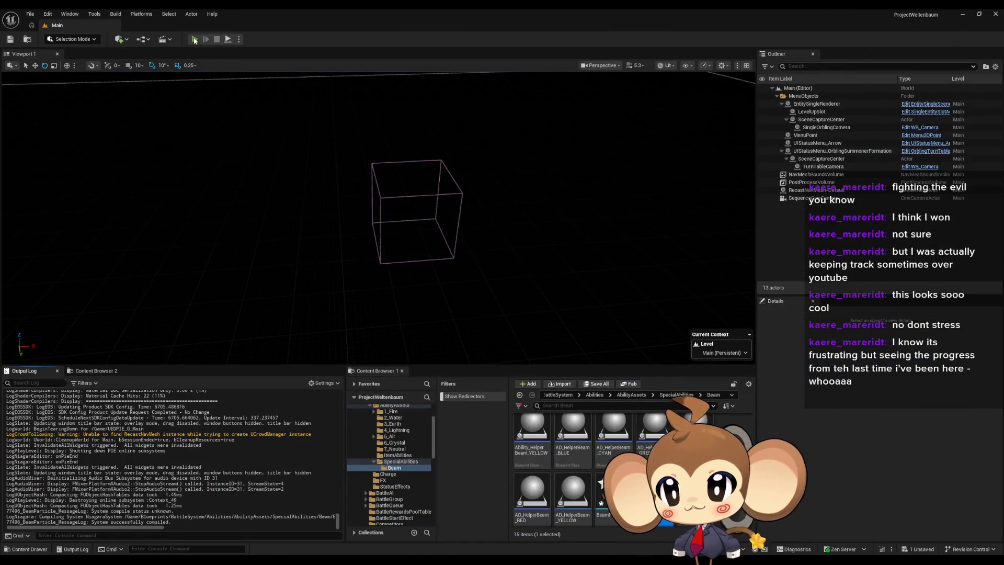
Step: Start Play-in-Editor, pause it at the Beam Blast, and eject to the free camera
left_click(195, 40)
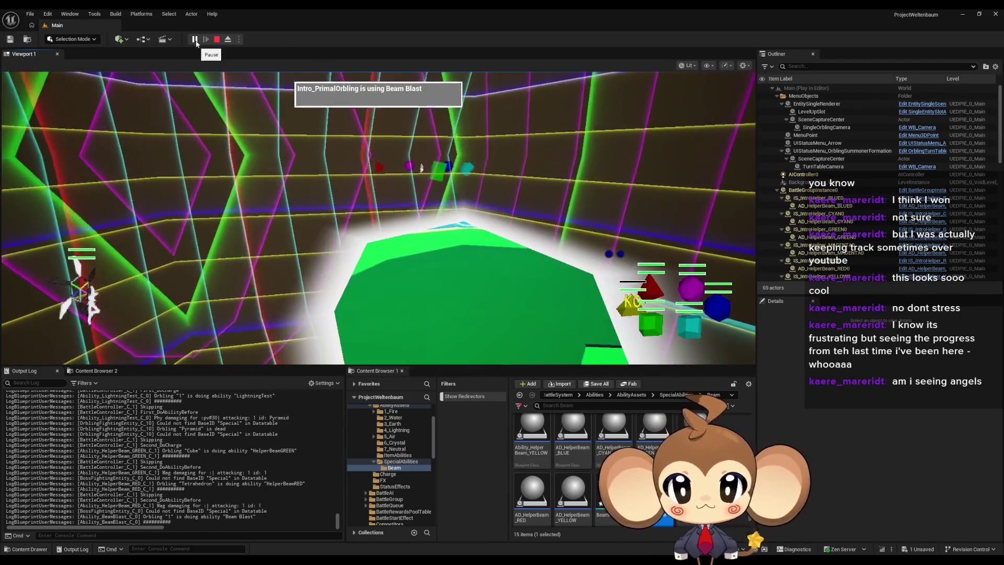
left_click(195, 40)
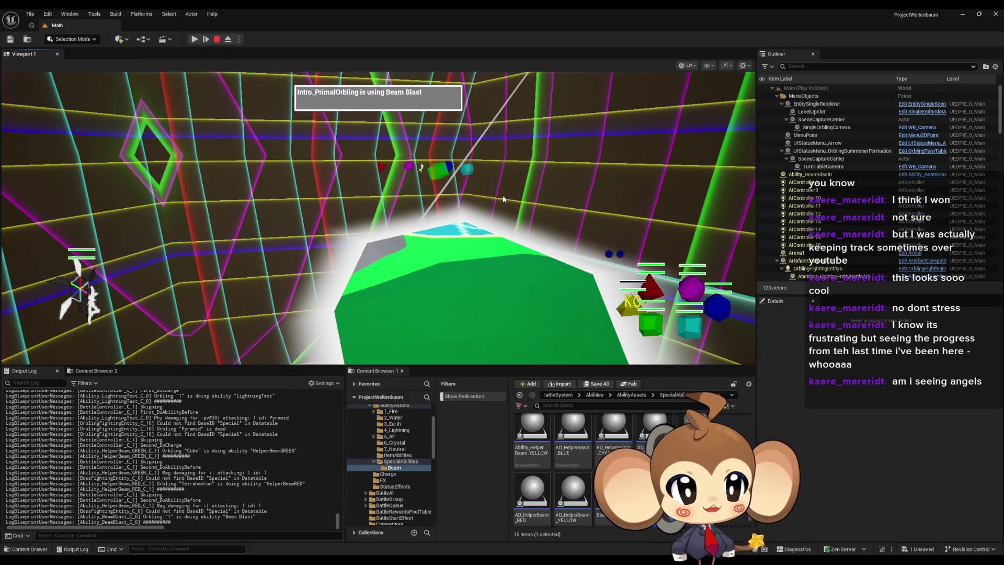
left_click(228, 40)
Step: Frame the winged figure, select Ability_BeamBlast0, then end PIE and return to BeamParticle
key("f")
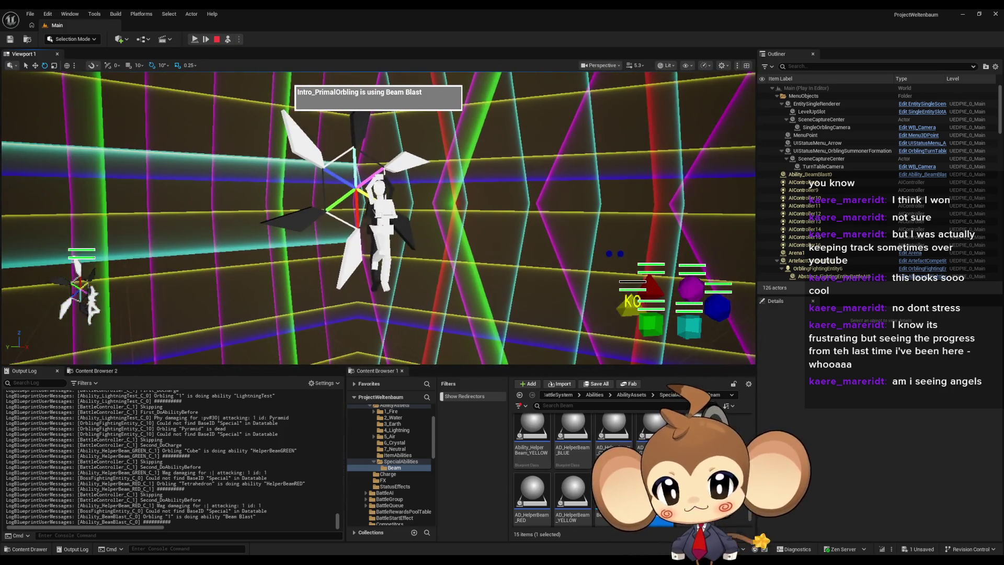
scroll(379, 218, "up", 5)
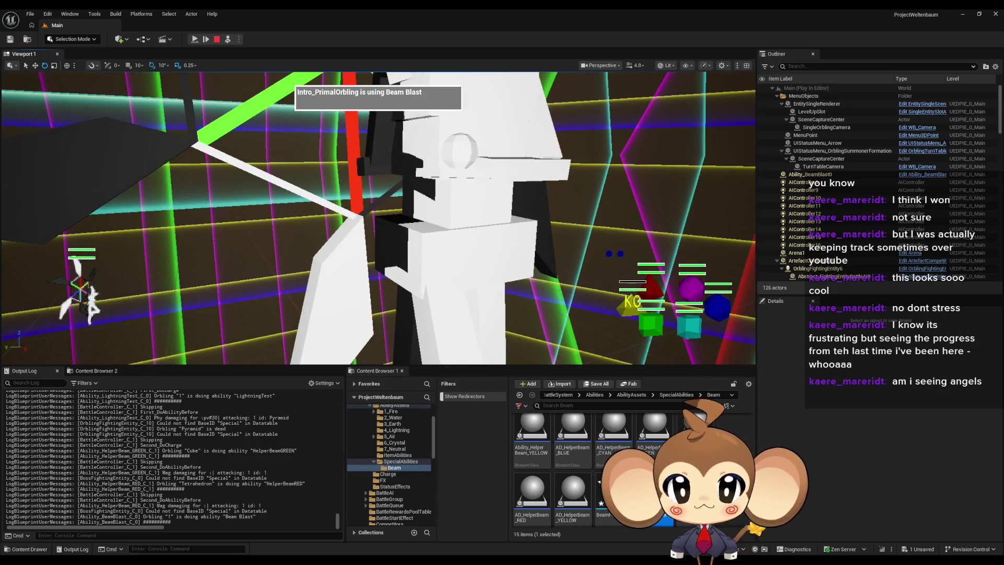
scroll(379, 218, "down", 4)
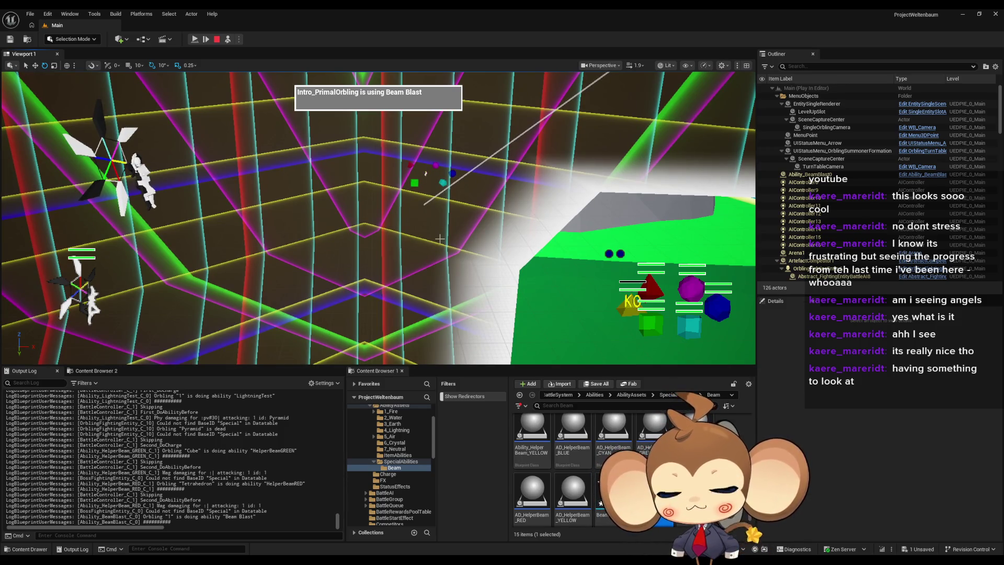
left_click(820, 176)
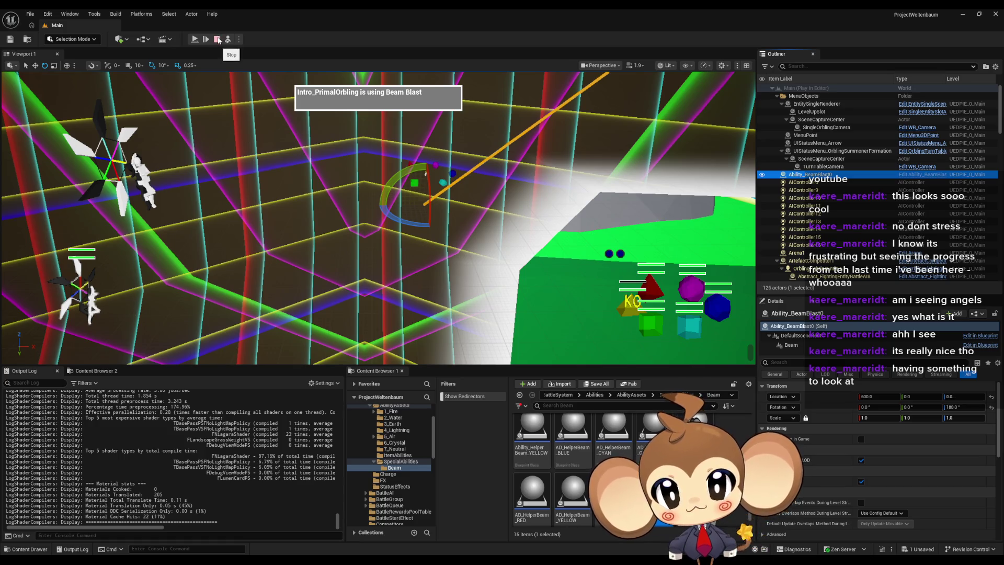
key("Escape")
key("alt+Tab")
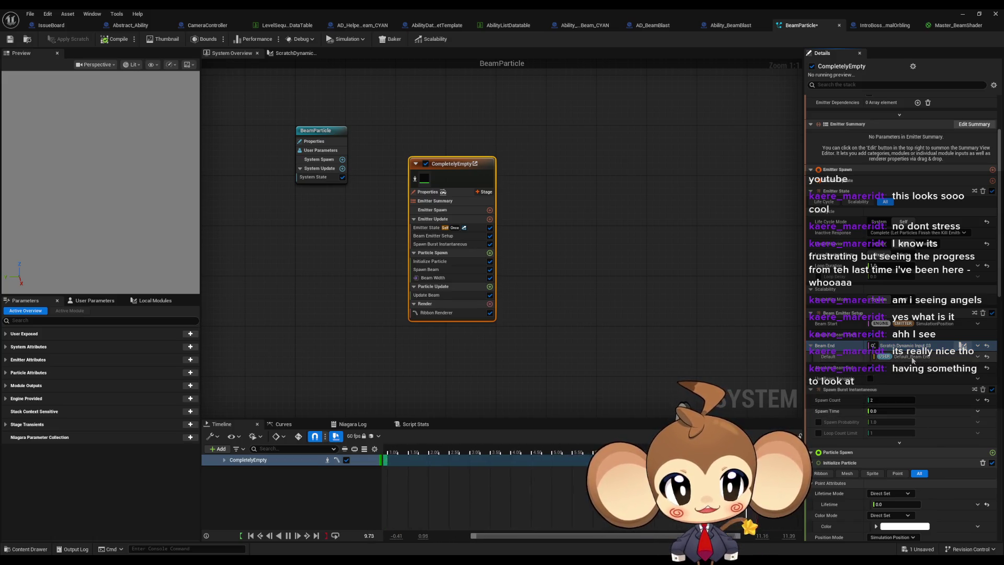
Step: Set the Make Vector Z to 500.0 in ScratchDynamicInput_03, then minimize the Niagara editor
left_click(962, 345)
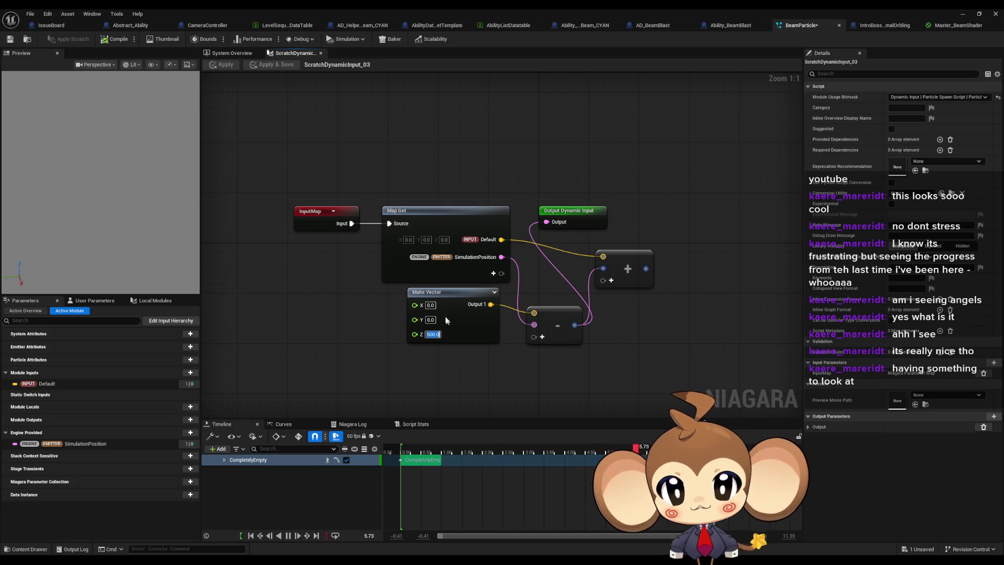
left_click(463, 298)
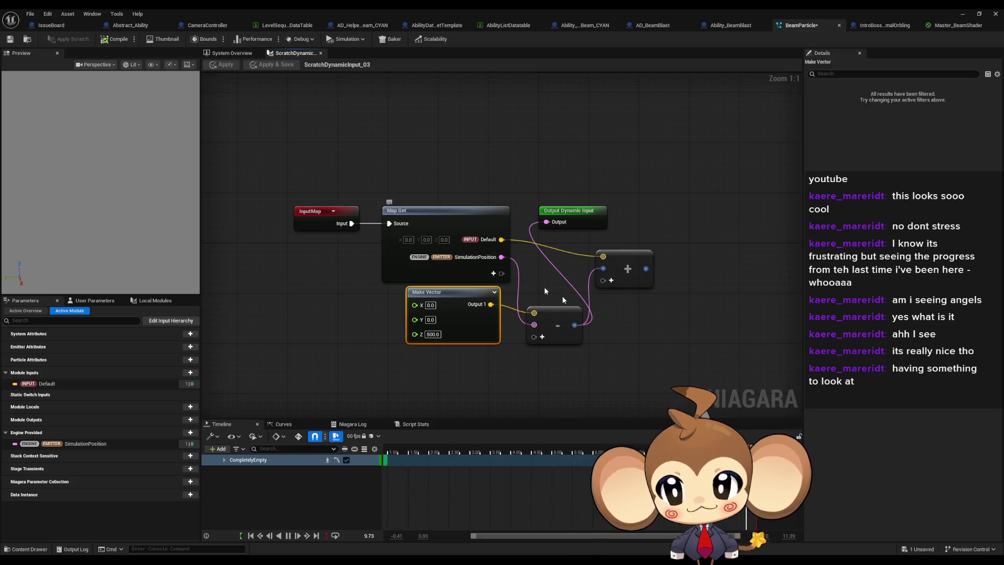
left_click(325, 377)
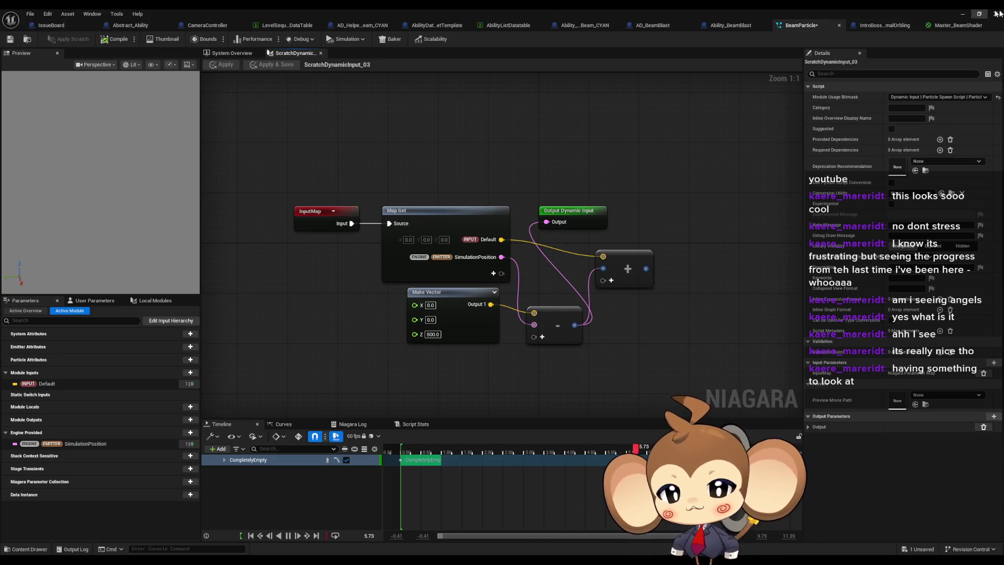
left_click(963, 15)
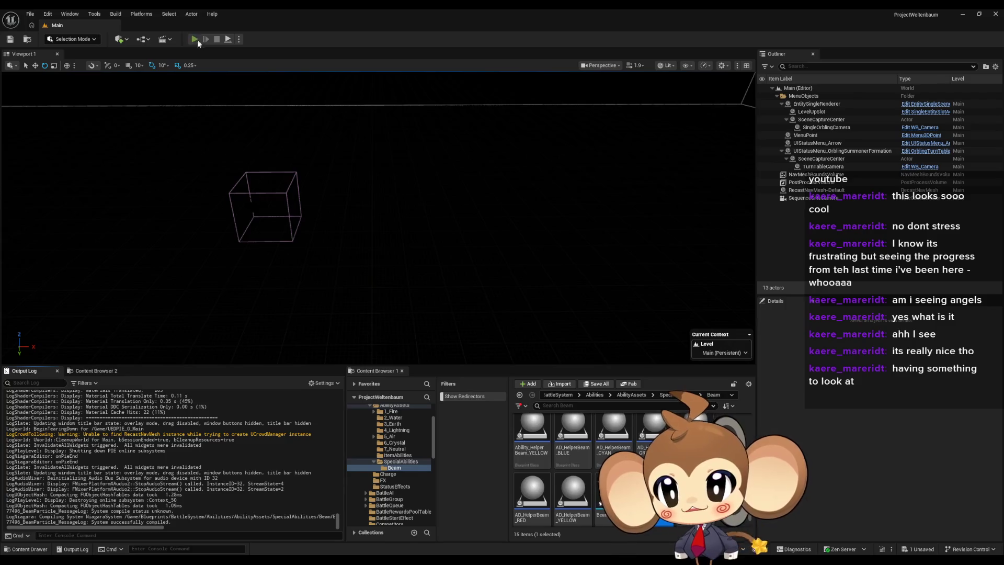
Step: Play, pause and eject, orbit across the beam scene, and select AIController0
left_click(197, 40)
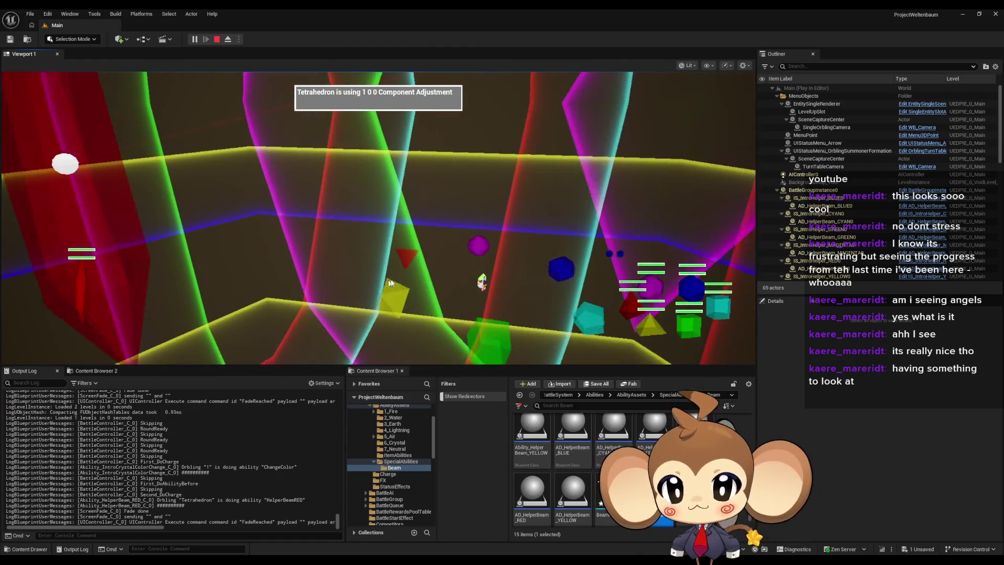
left_click(195, 39)
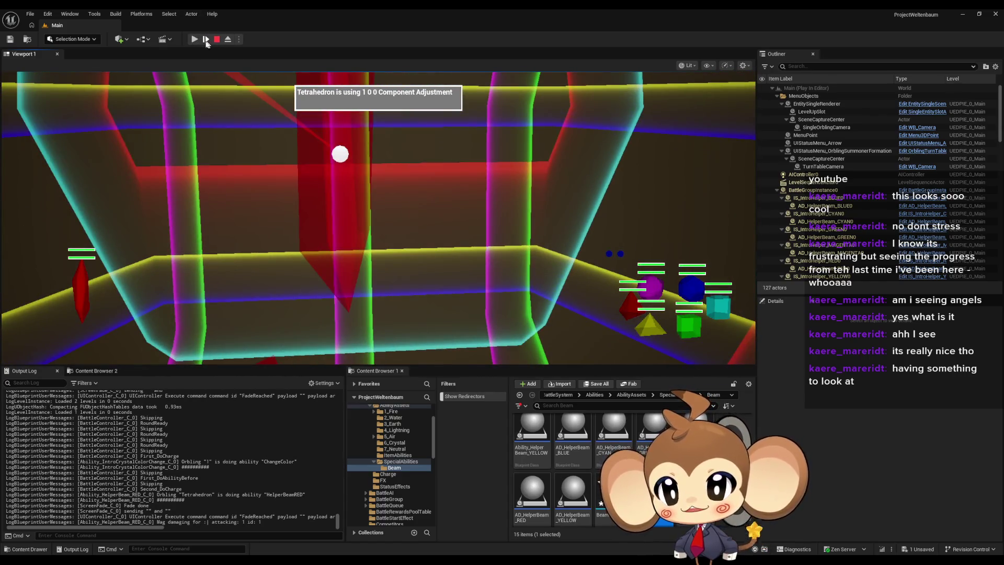
left_click(228, 39)
mouse_move(432, 237)
left_mouse_down()
mouse_move(429, 191)
mouse_move(390, 181)
left_mouse_up()
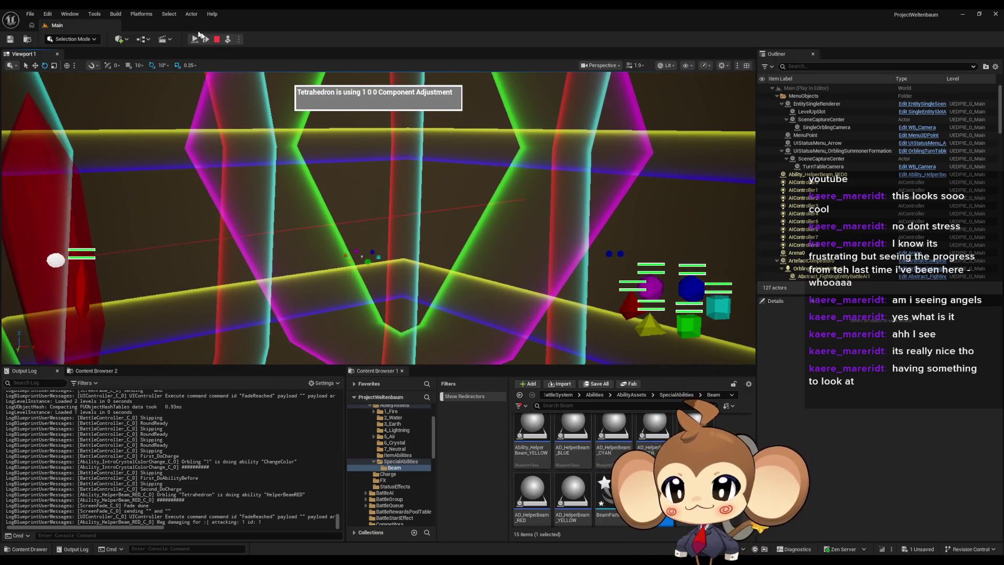
left_click(798, 183)
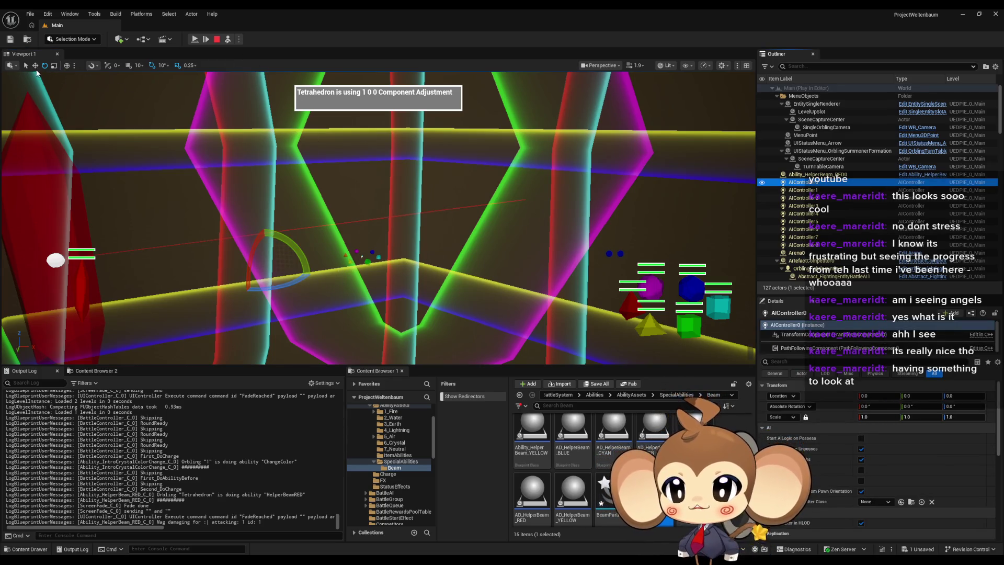
Step: Move AIController0 with the move gizmo toward the red crystal, then stop the playtest
left_click(35, 65)
left_click_drag(293, 275, 264, 241)
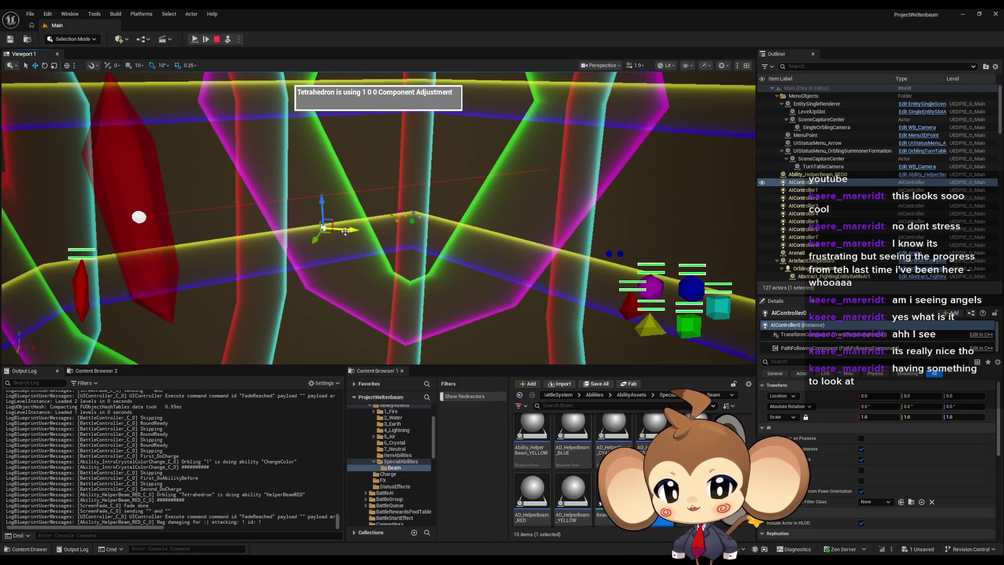
mouse_move(386, 240)
left_mouse_down()
mouse_move(562, 253)
mouse_move(571, 224)
mouse_move(516, 269)
mouse_move(475, 284)
mouse_move(469, 273)
mouse_move(479, 274)
left_mouse_up()
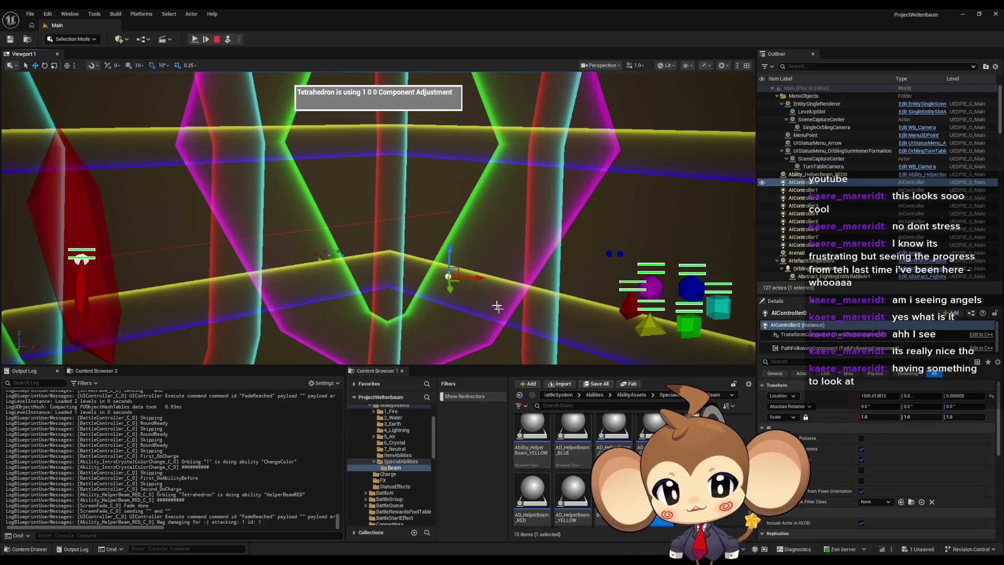
left_click_drag(476, 277, 111, 288)
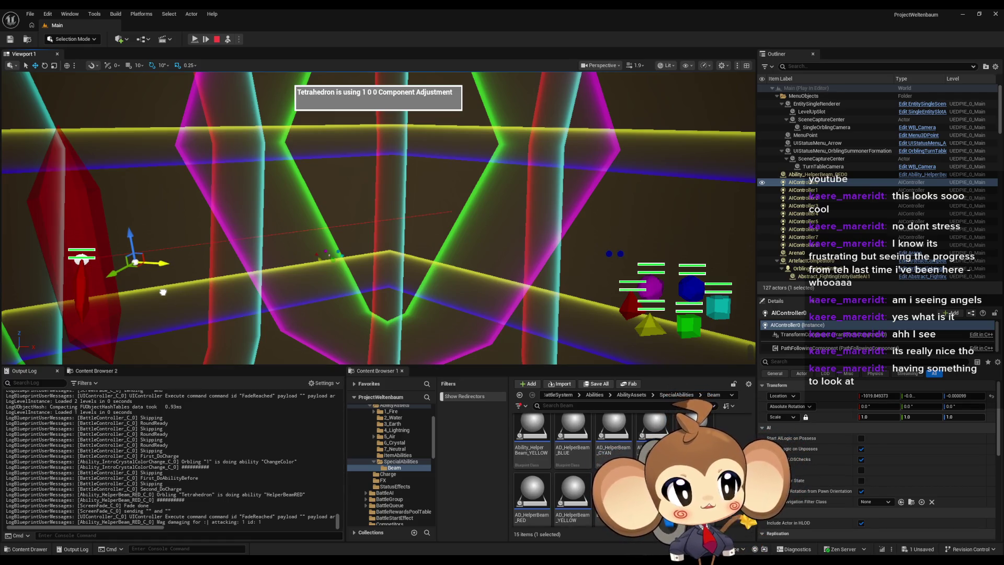
left_click(216, 41)
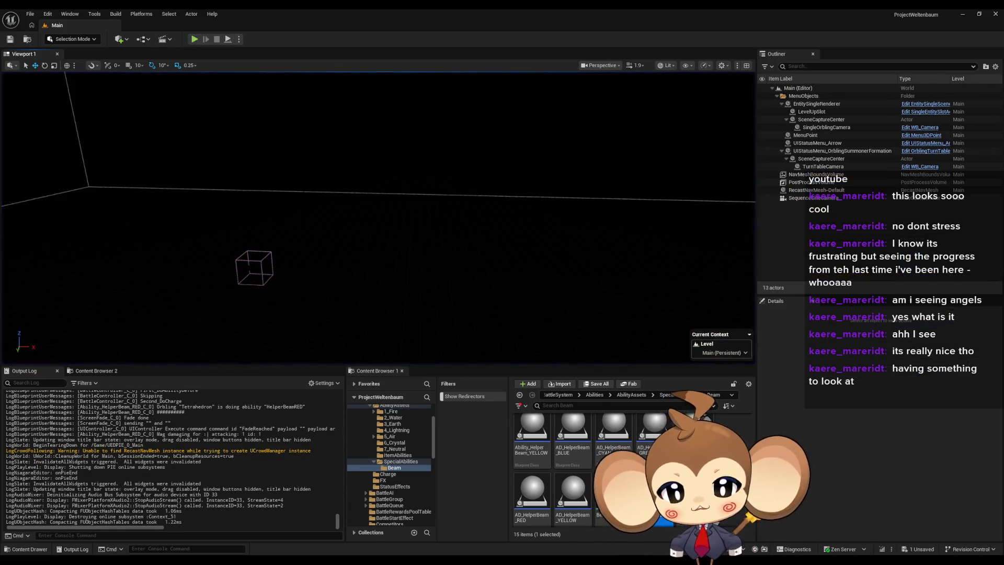
Step: Connect the Default pin to Output Dynamic Input and apply, then start a new playtest
left_click(441, 540)
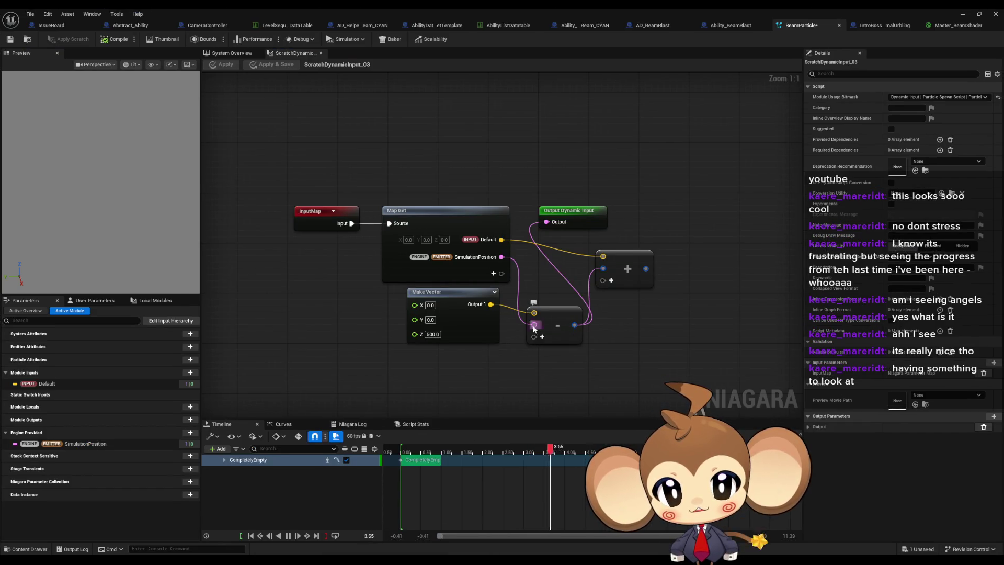
mouse_move(507, 241)
left_mouse_down()
mouse_move(546, 222)
mouse_move(520, 96)
left_mouse_up()
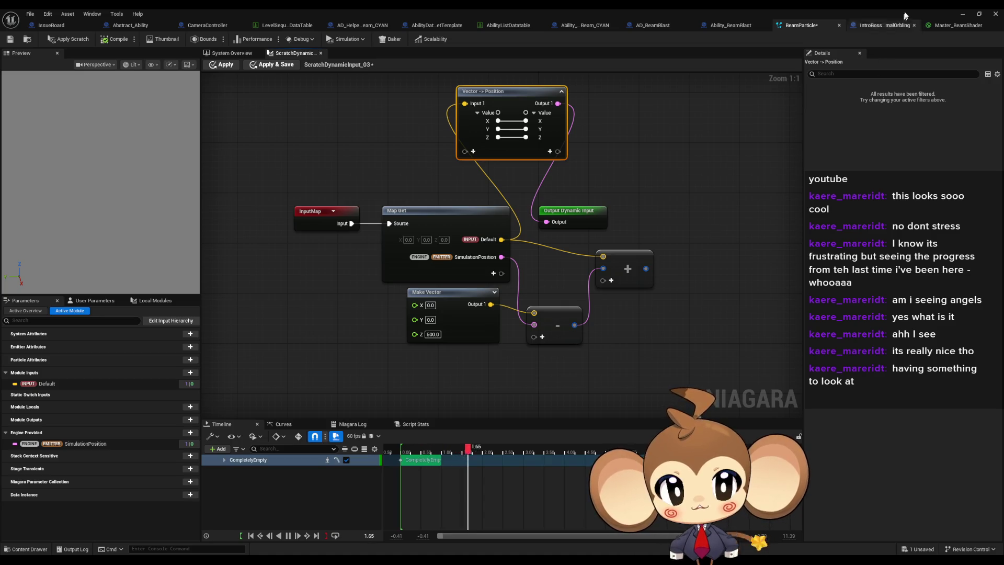
left_click(56, 38)
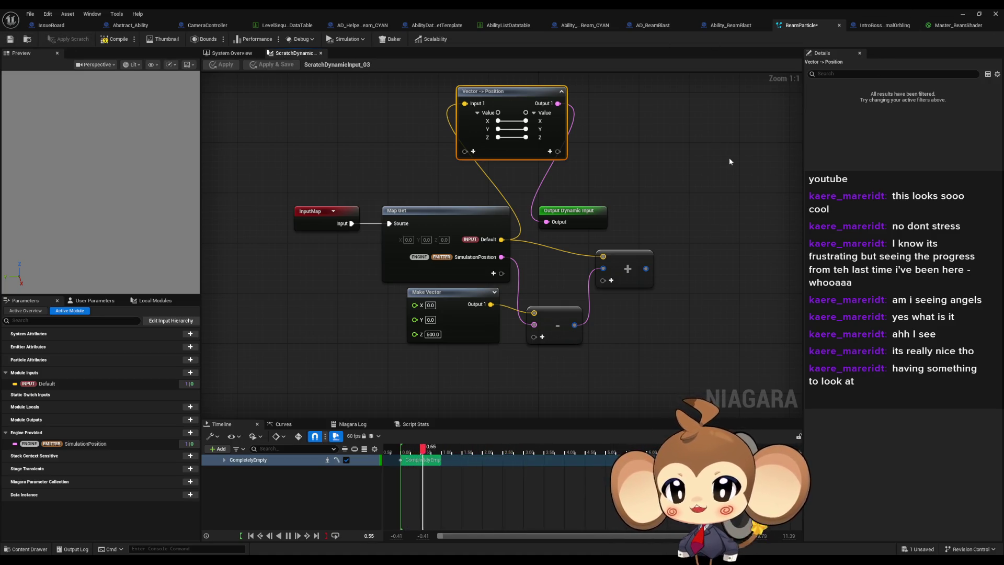
left_click(961, 15)
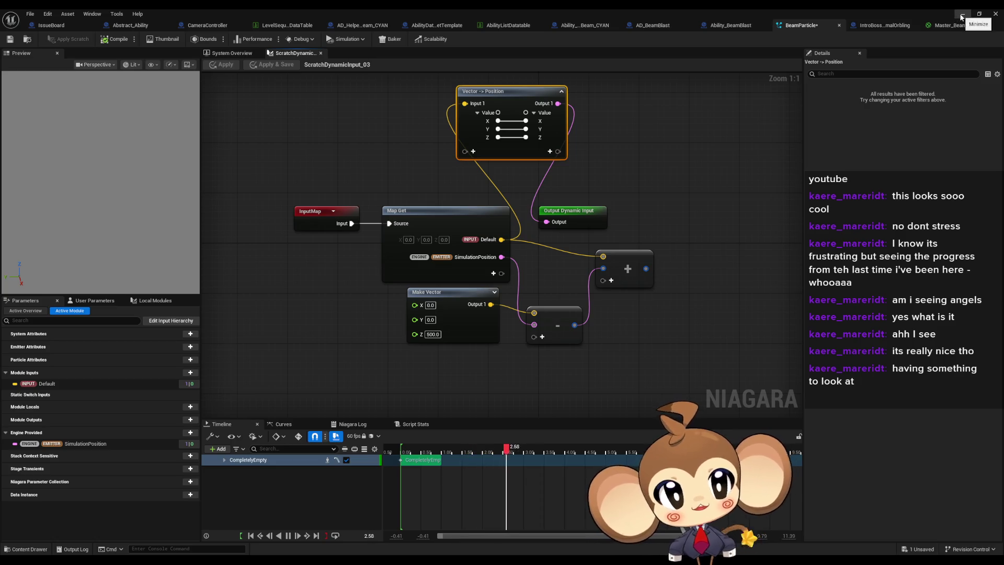
left_click(192, 41)
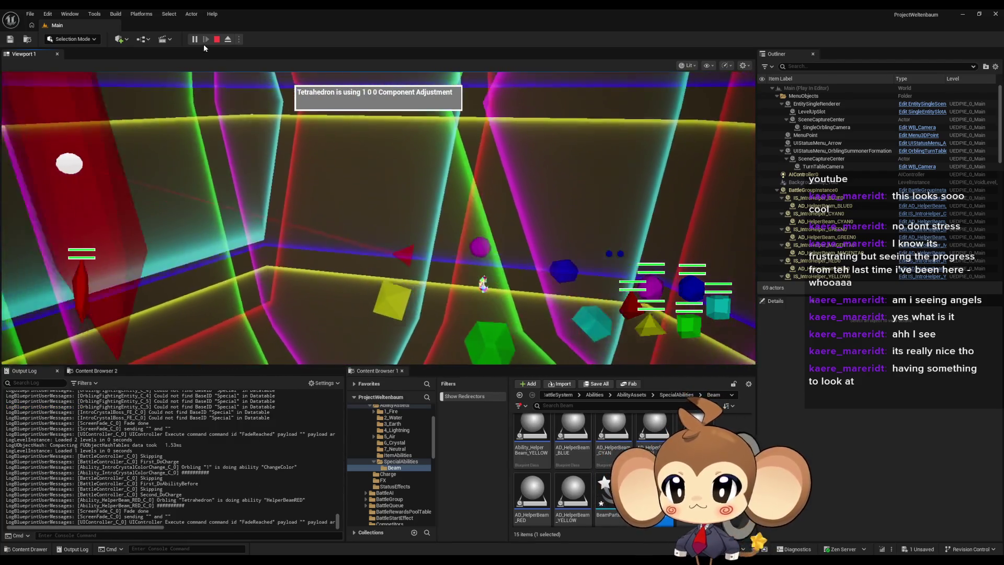
Step: Pause the playtest, eject to the free camera, then return control to the player
left_click(194, 39)
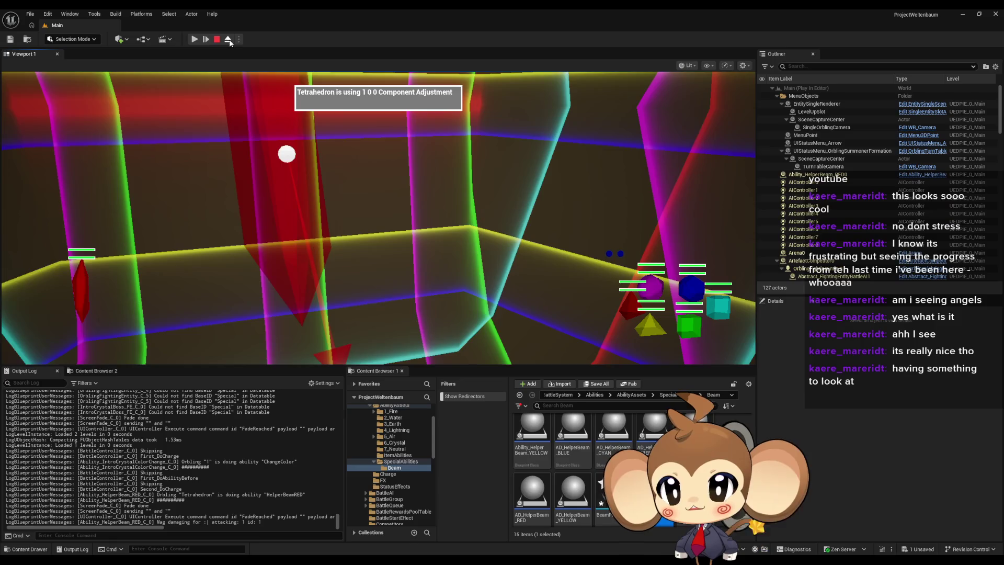
left_click(228, 39)
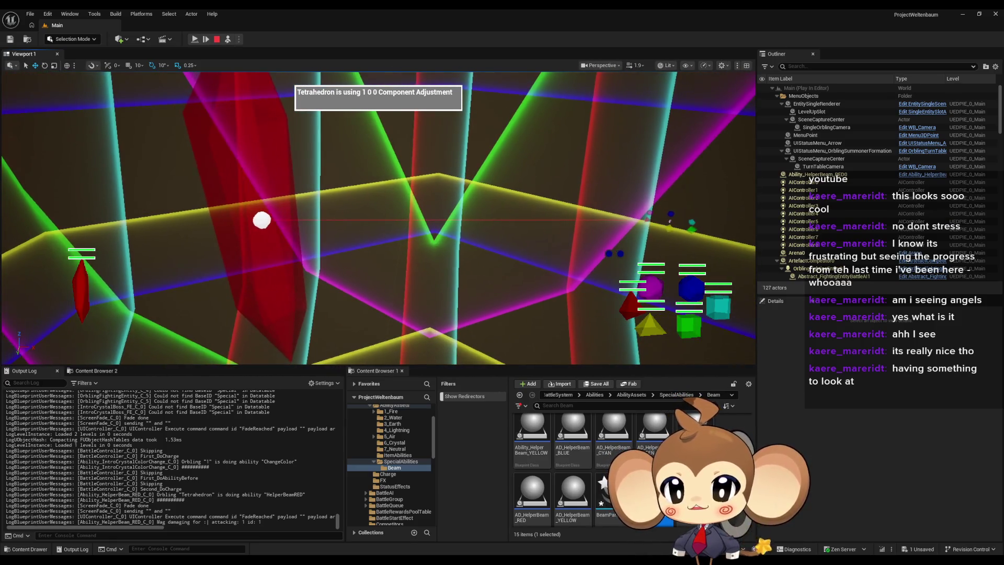
left_click(228, 39)
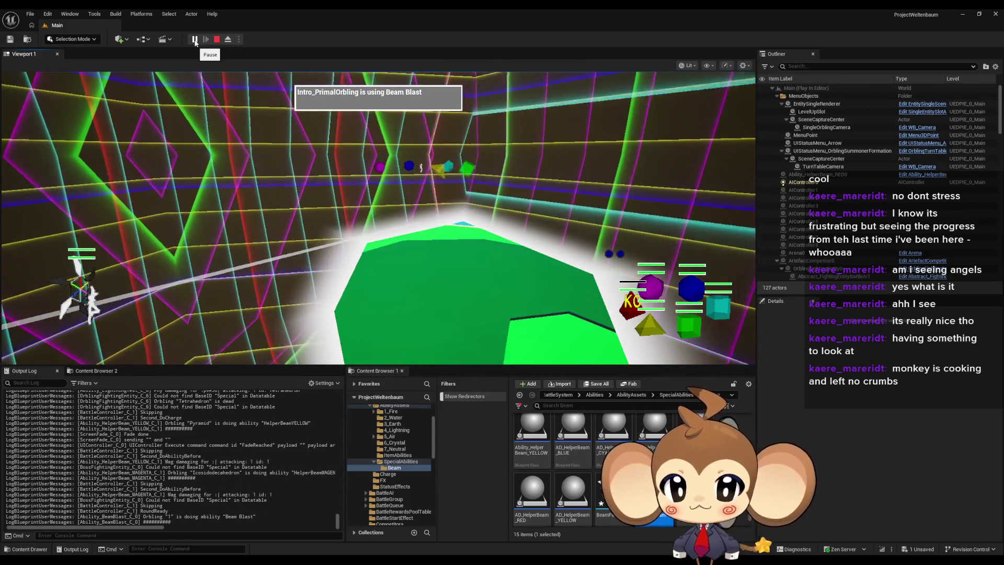
Step: Pause mid Beam Blast, orbit toward the arena wall and skeleton fighters, then re-possess and resume
left_click(194, 39)
mouse_move(448, 220)
left_mouse_down()
mouse_move(460, 266)
mouse_move(421, 246)
left_mouse_up()
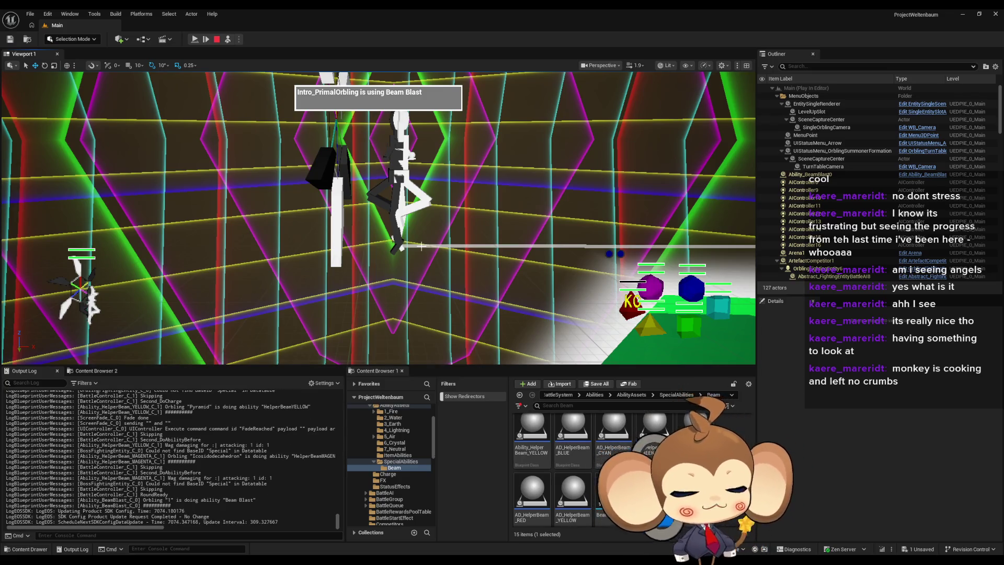
left_click_drag(318, 149, 388, 200)
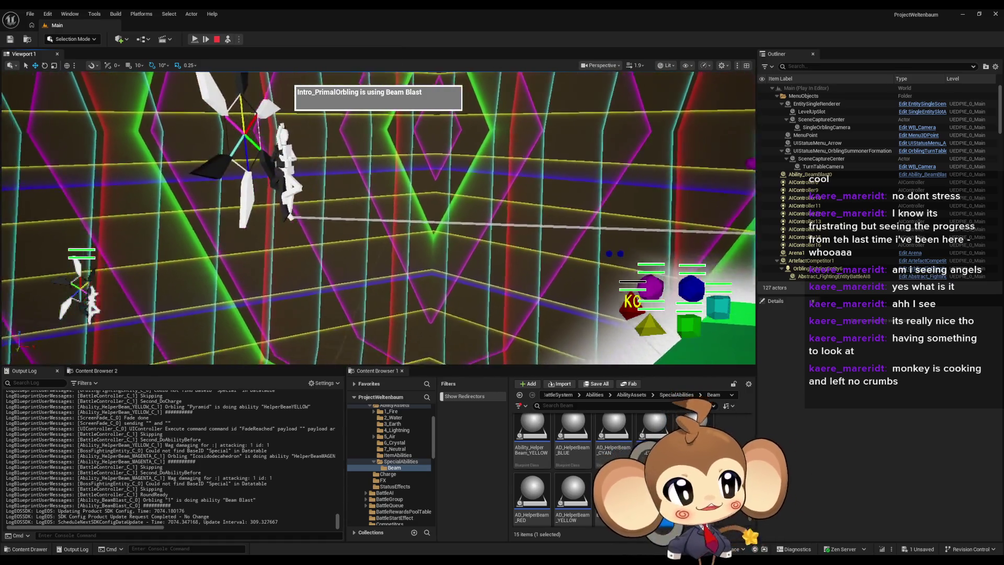
left_click(228, 40)
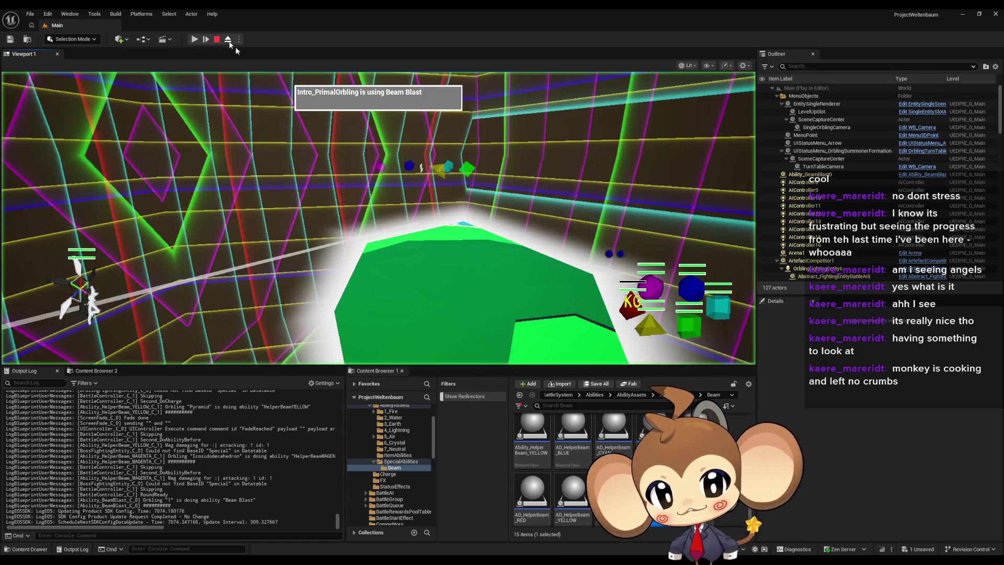
left_click(194, 40)
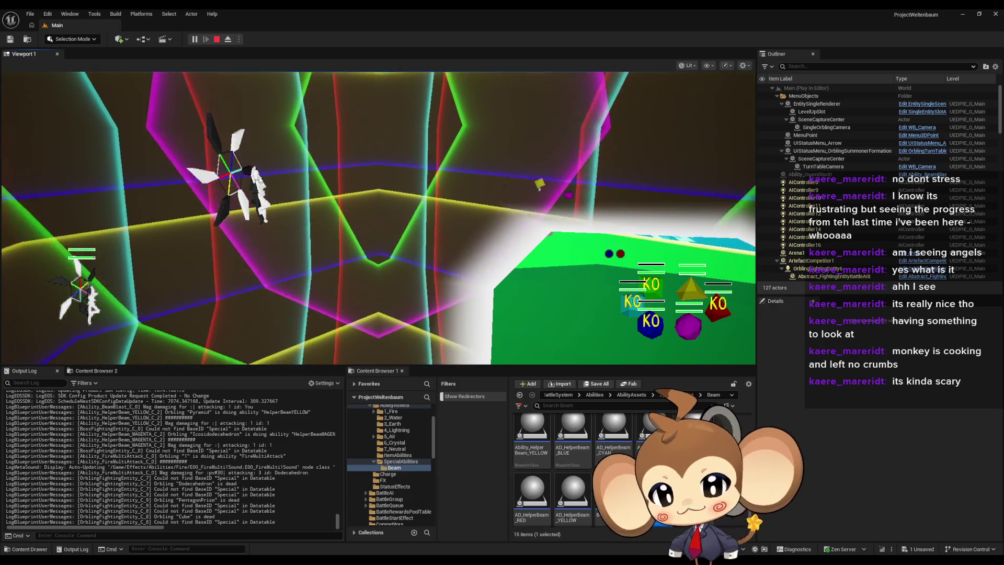
Step: Return to the BeamParticle Niagara effect editor
key("alt+Tab")
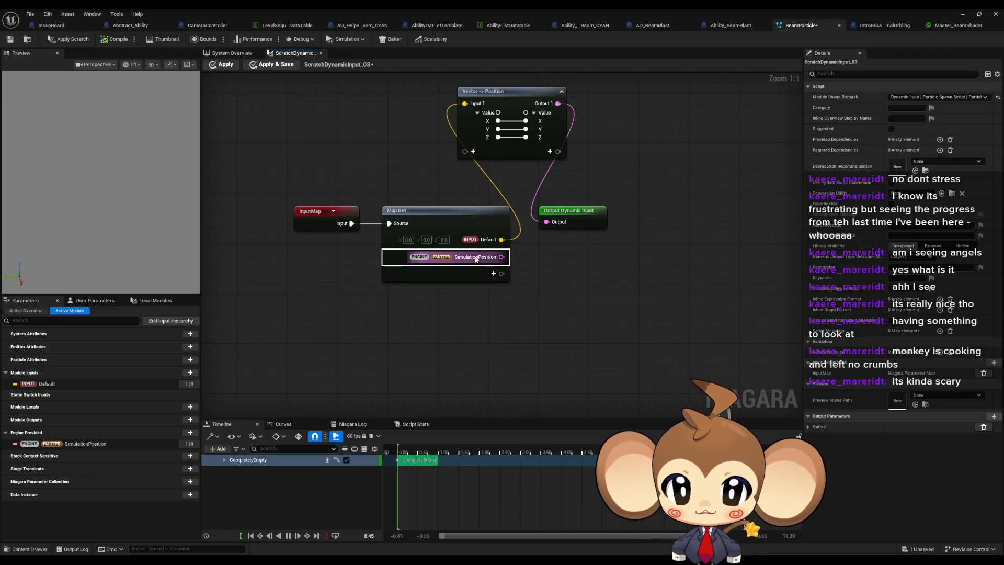
Step: Line up the Vector -> Position and Output nodes beside Map Get, then show the BeamParticle system overview
left_click_drag(554, 257, 588, 138)
left_click(490, 142, "ctrl")
mouse_move(491, 142)
left_mouse_down()
mouse_move(562, 257)
mouse_move(554, 278)
left_mouse_up()
left_click(532, 209)
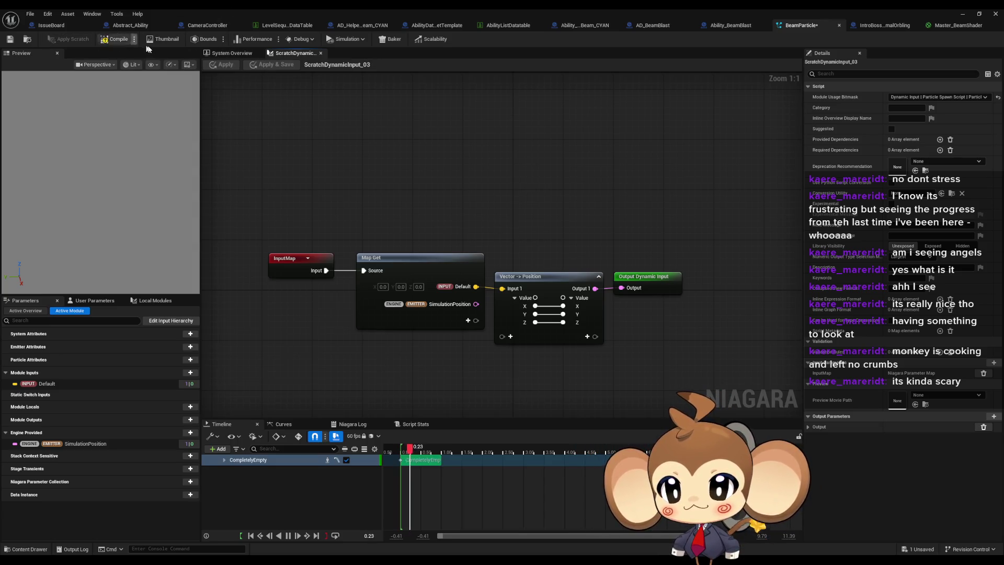
left_click(249, 54)
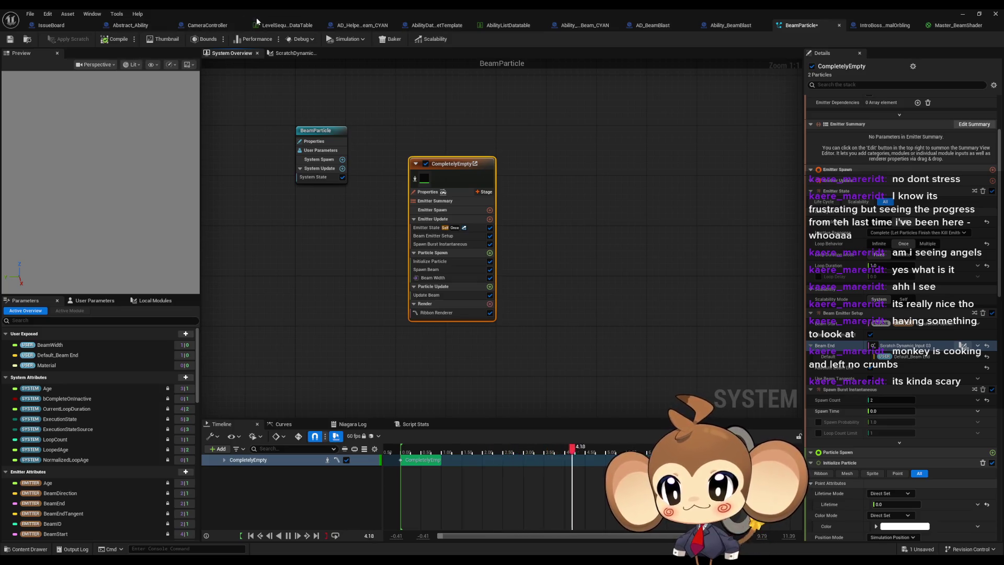
Step: Restore the effect editor window and browse BattleSystem/SpecialFE, selecting IntroCrystalBoss_FE
double_click(633, 9)
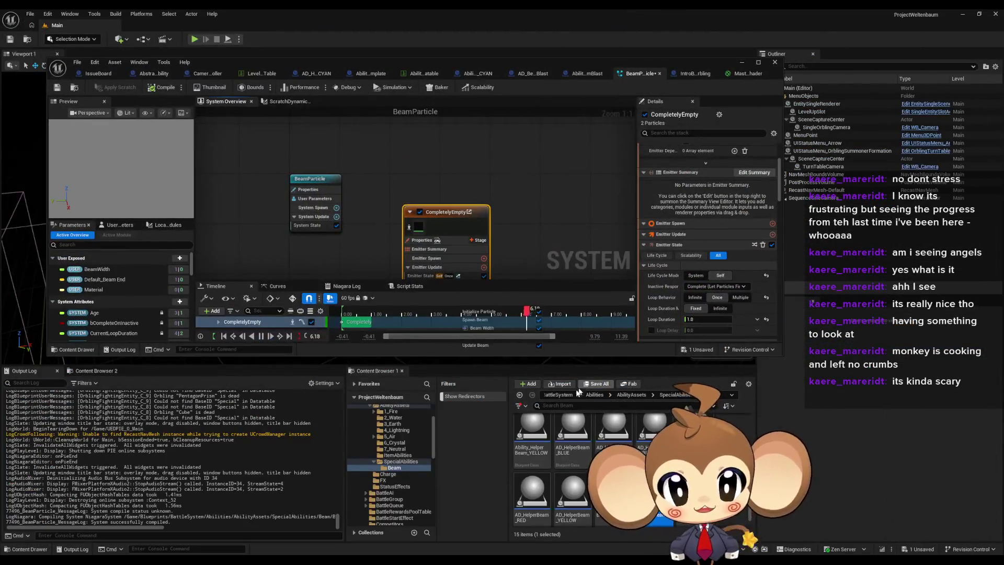
left_click(570, 395)
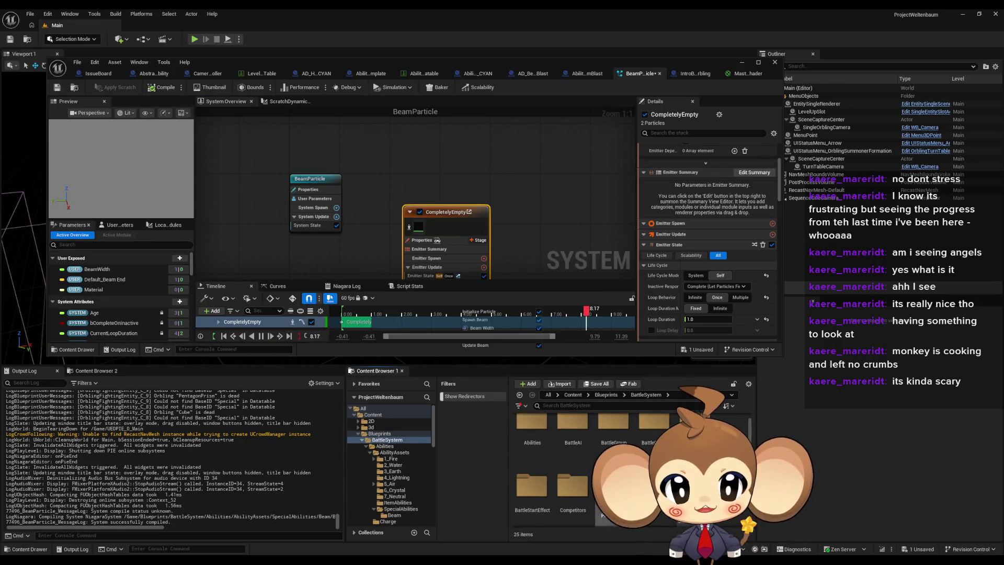
double_click(654, 483)
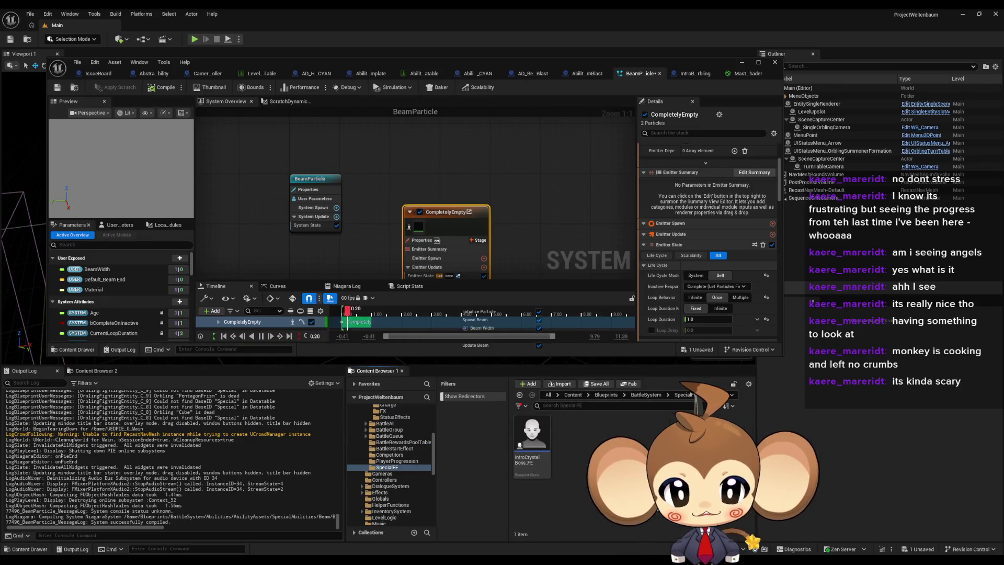
mouse_move(537, 442)
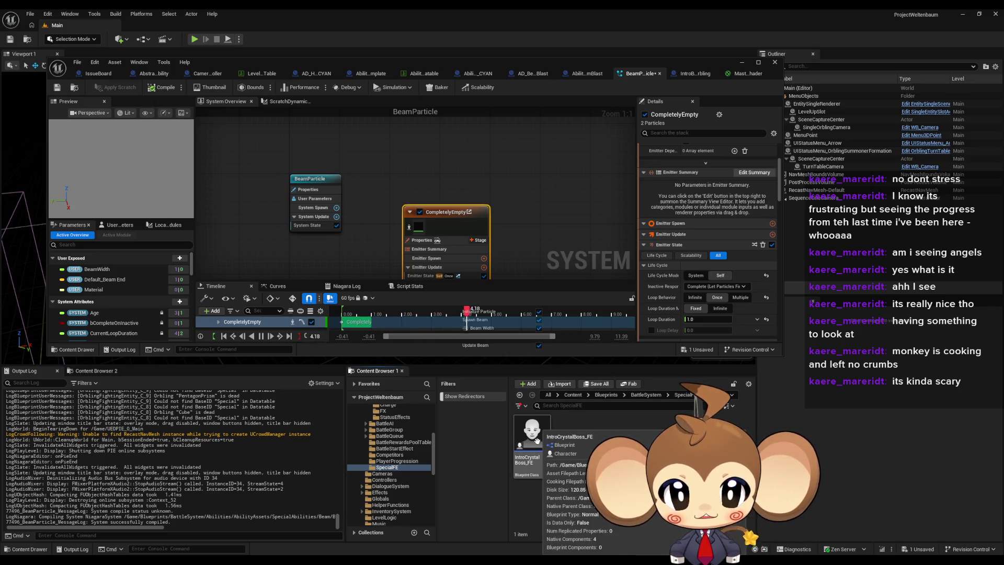
left_click(537, 441)
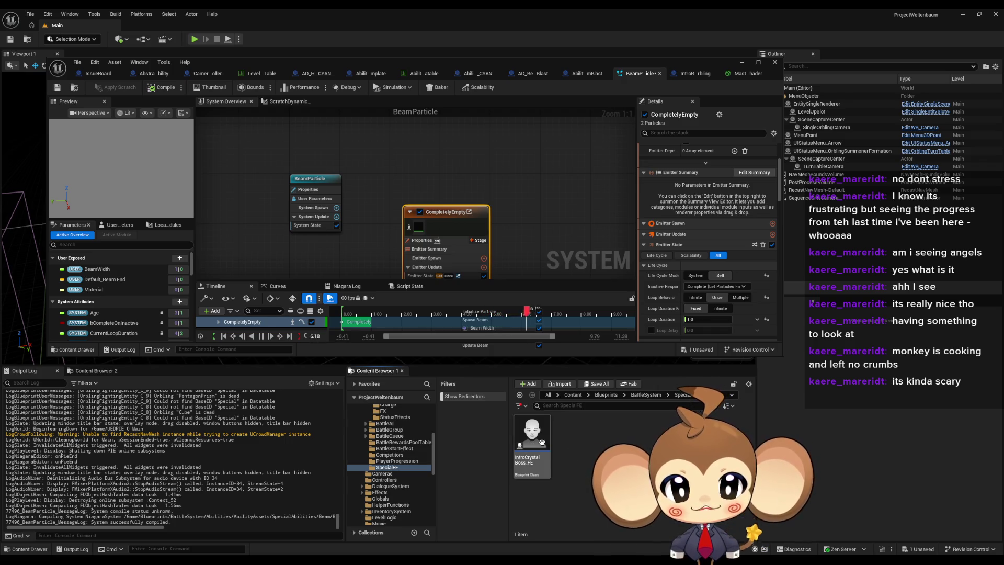
left_click(646, 395)
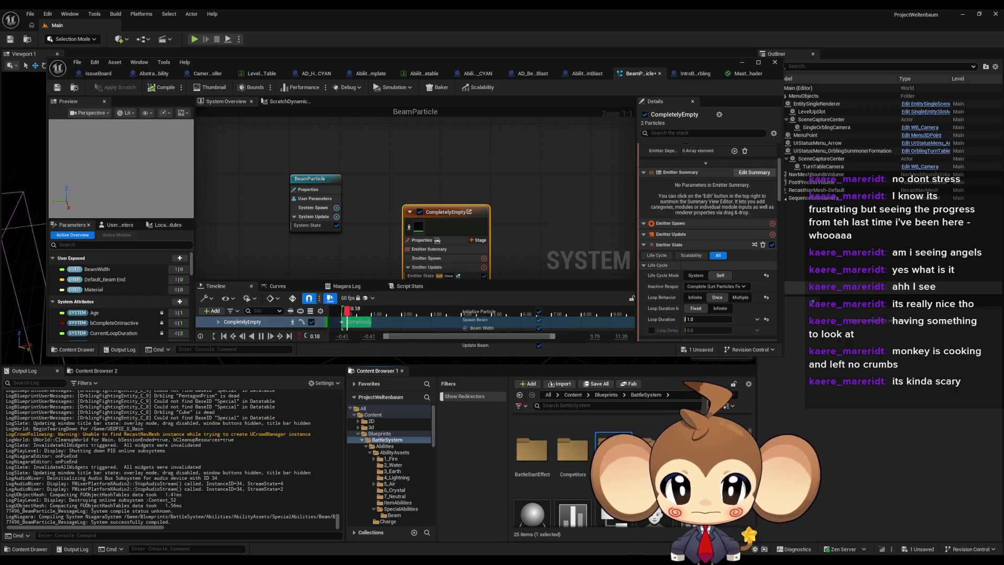
scroll(602, 470, "up", 2)
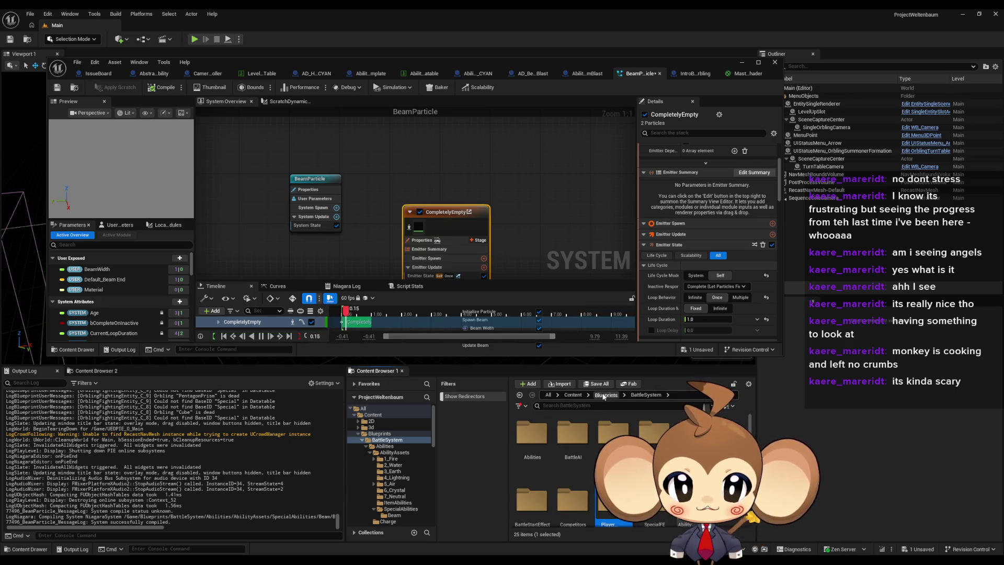
Step: Revisit the BattleSystem folder from Blueprints, selecting SpecialFE and scrolling through its contents
left_click(605, 396)
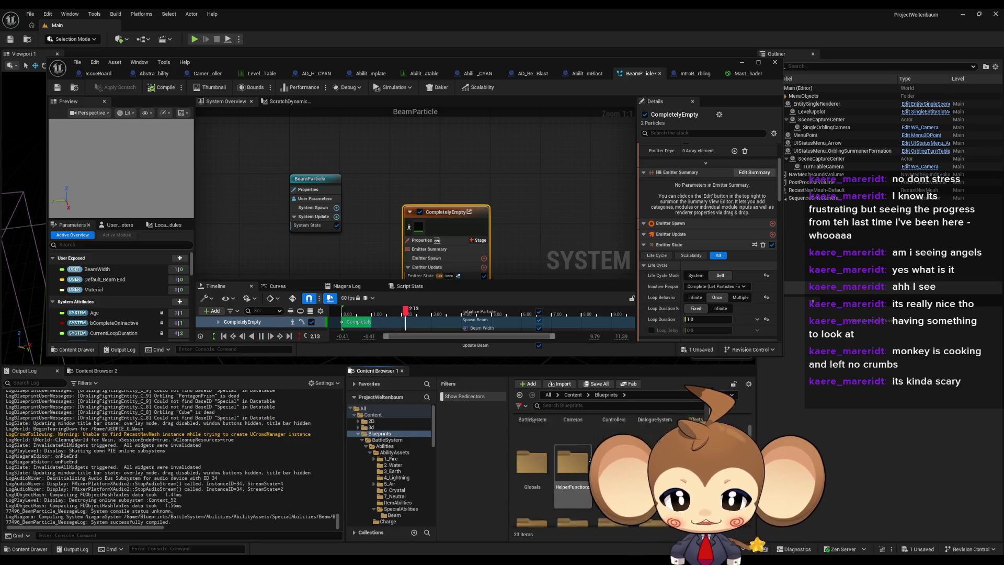
double_click(613, 439)
left_click(654, 430)
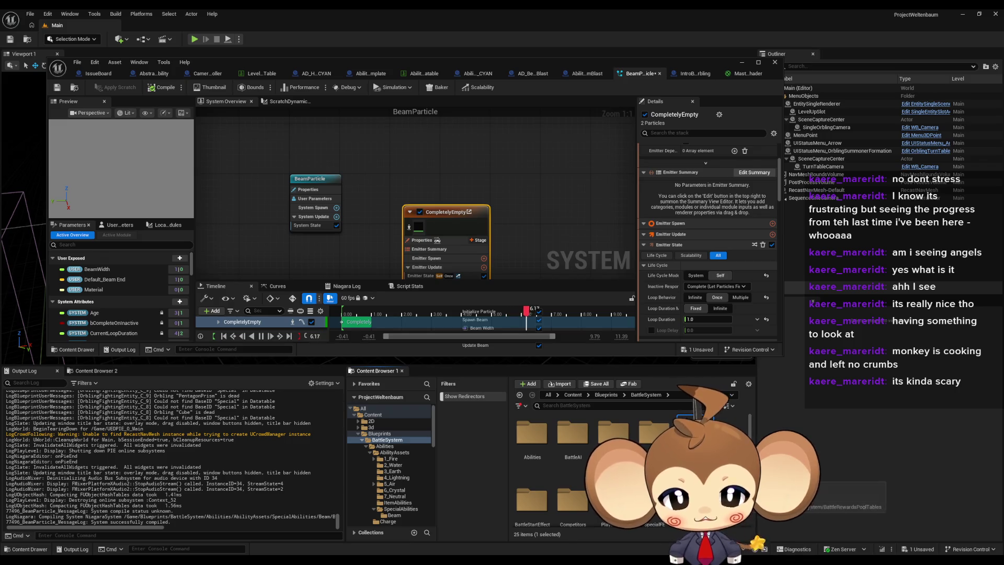
scroll(553, 463, "down", 2)
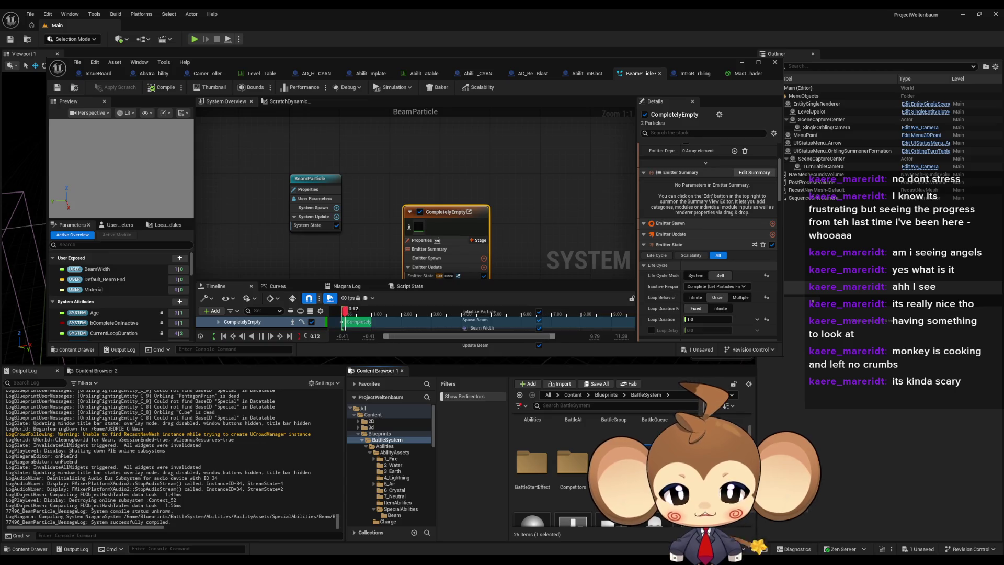
scroll(627, 470, "down", 3)
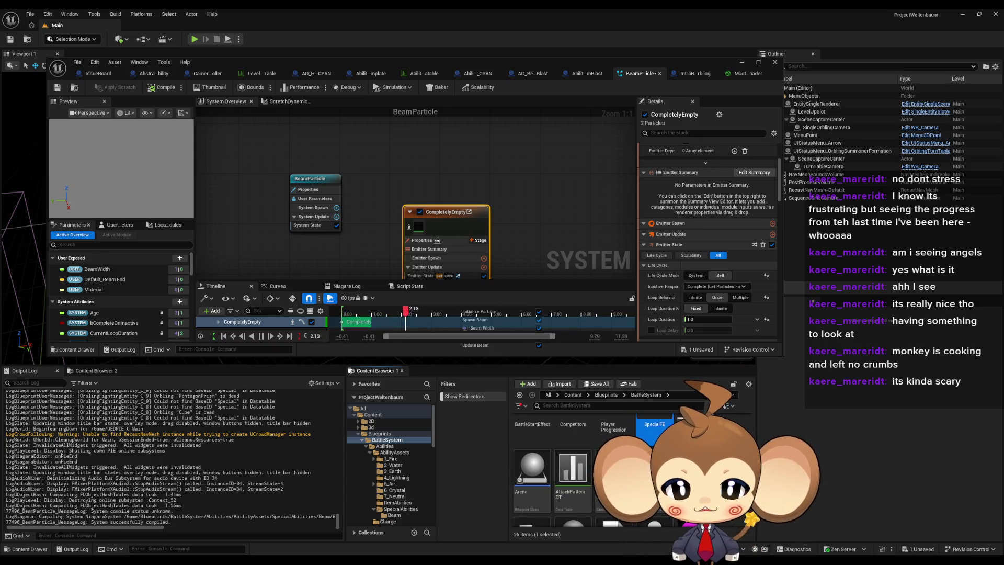
scroll(627, 471, "down", 3)
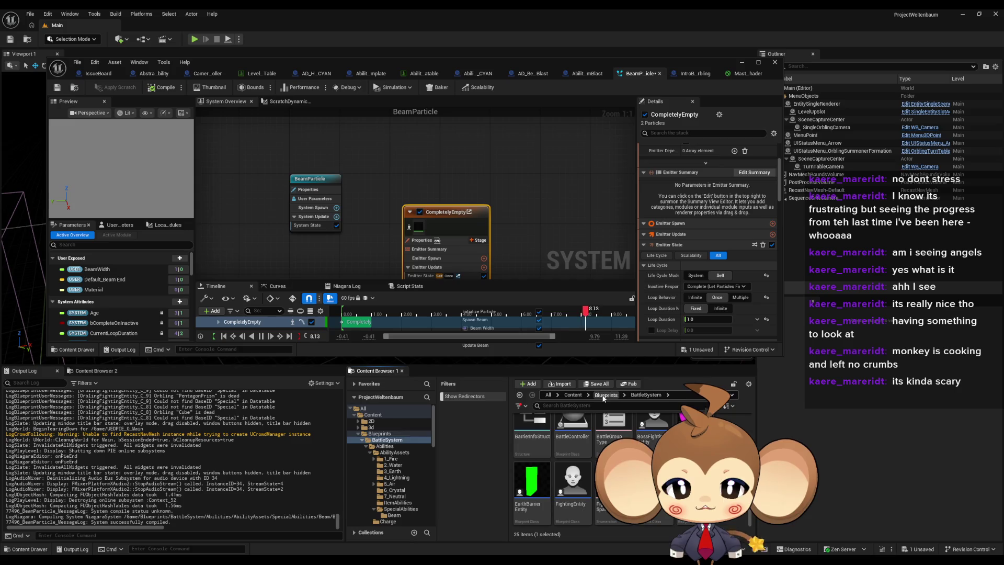
left_click(605, 395)
scroll(575, 460, "up", 3)
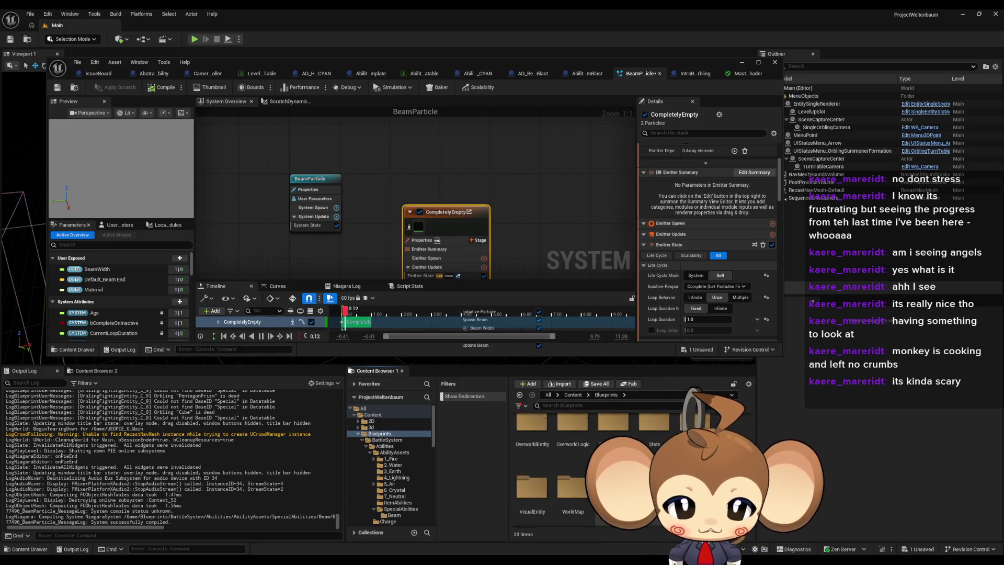
Step: Check Stats/PresetStats, then open the VisualEntity folder and select Abstract_Summoner_VE
double_click(654, 457)
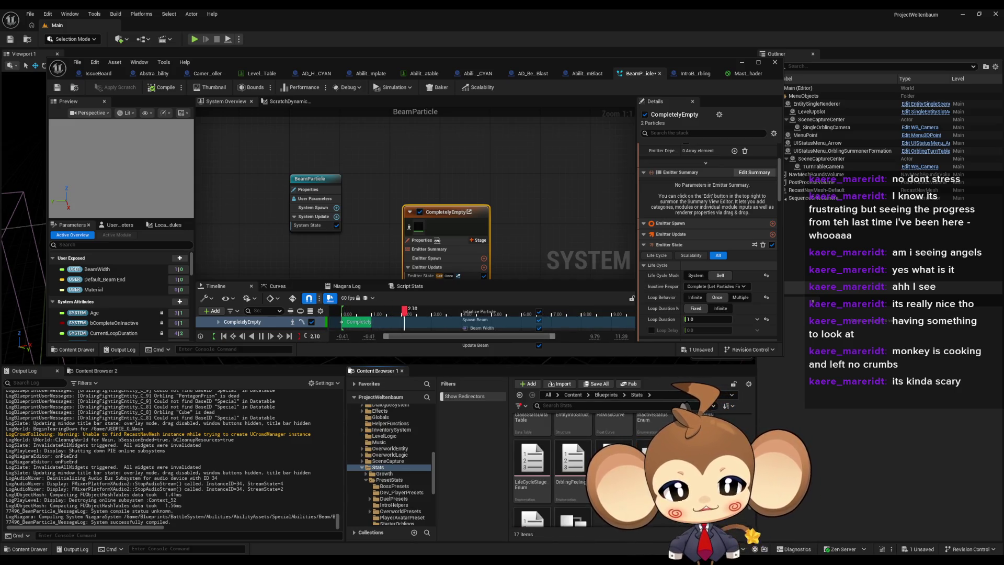
scroll(628, 460, "up", 2)
double_click(565, 438)
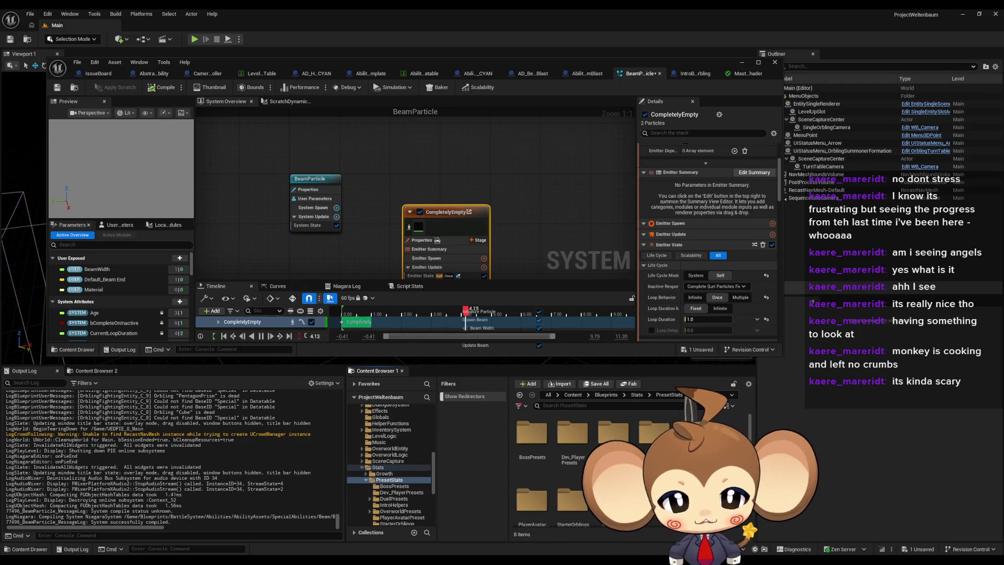
scroll(601, 461, "down", 1)
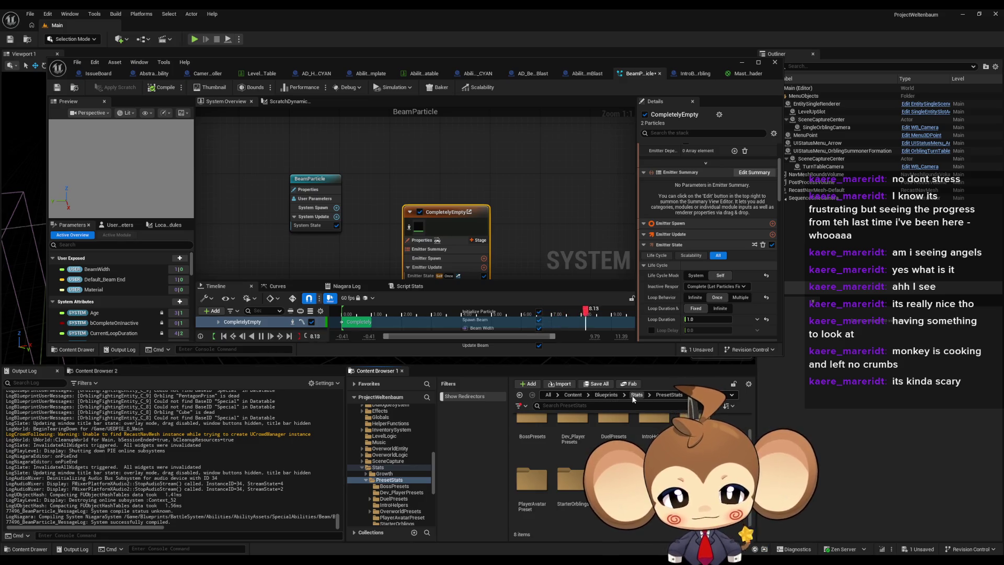
left_click(606, 395)
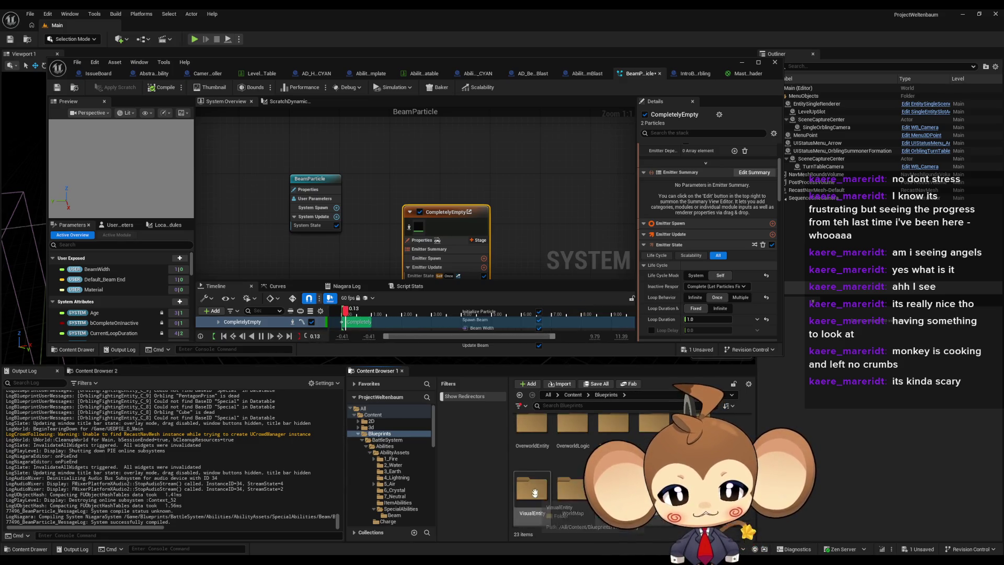
double_click(535, 492)
left_click(655, 487)
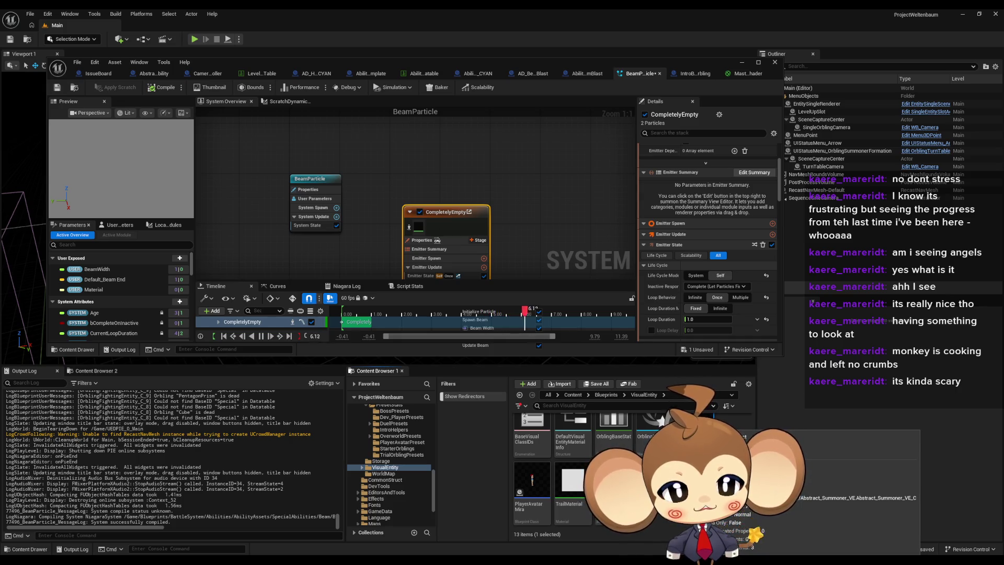
Step: Deselect the CompletelyEmpty emitter, then open Blueprints/BattleSystem/BattleController in a maximized editor
scroll(655, 486, "up", 1)
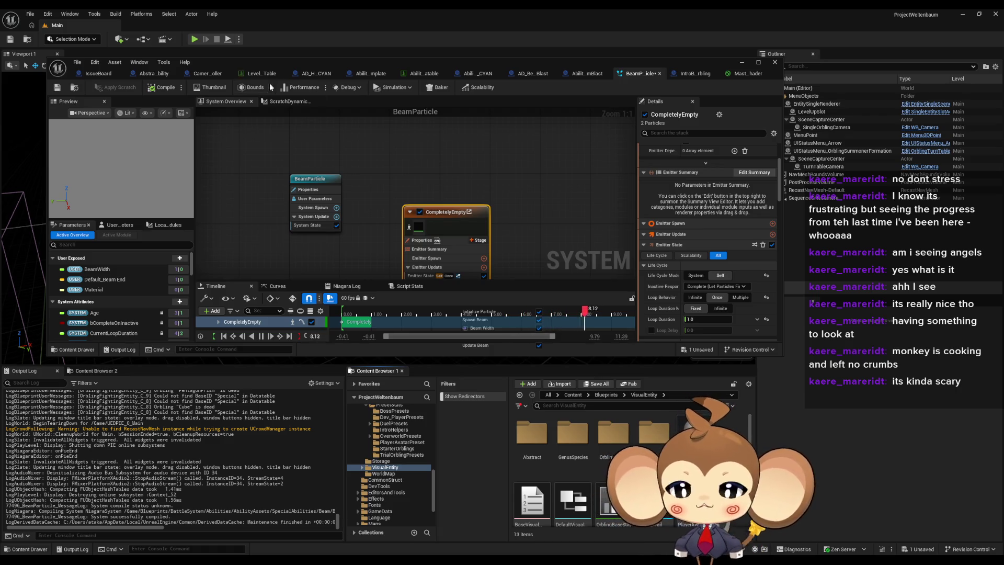
left_click(406, 188)
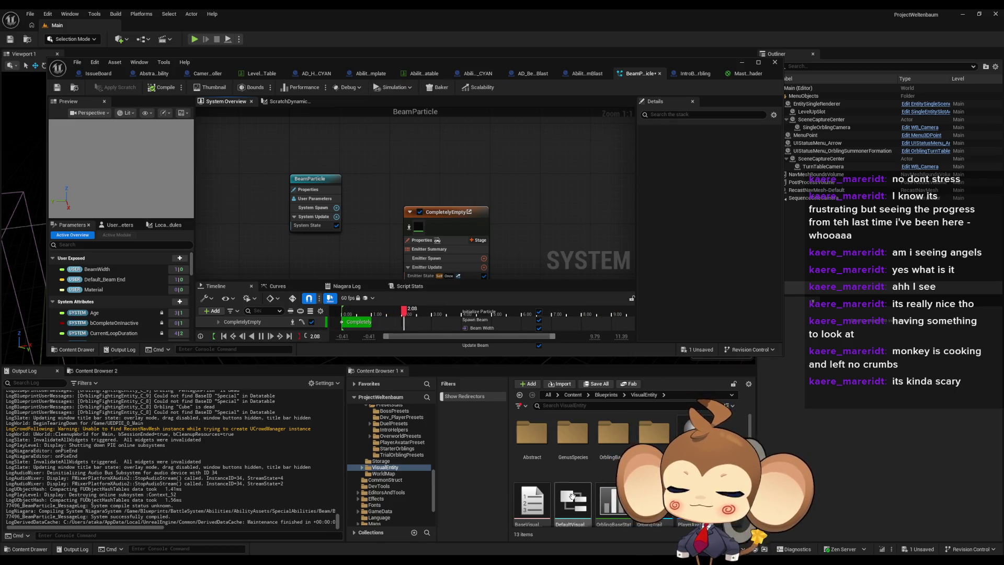
left_click(606, 394)
double_click(532, 434)
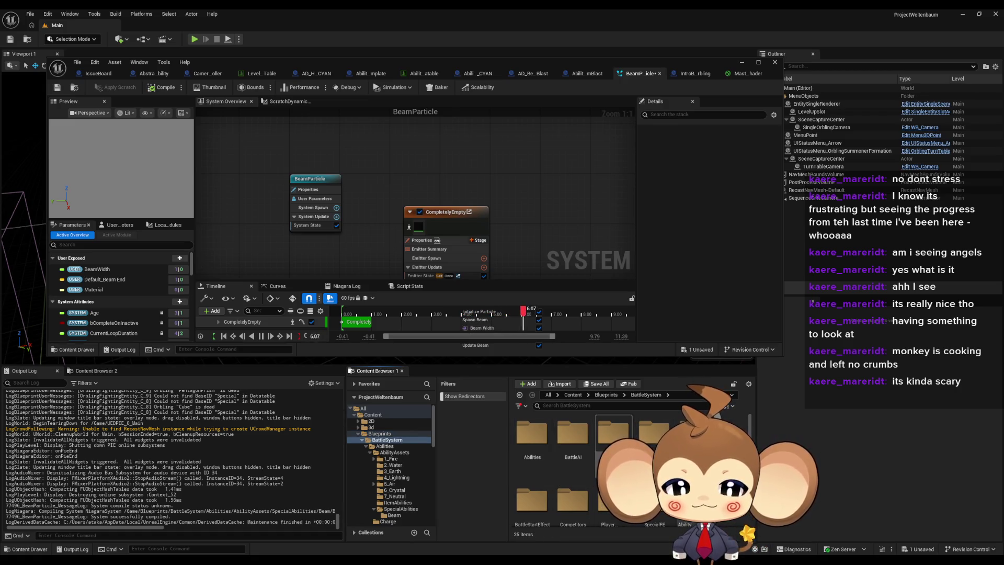
scroll(580, 466, "down", 5)
left_click(582, 469)
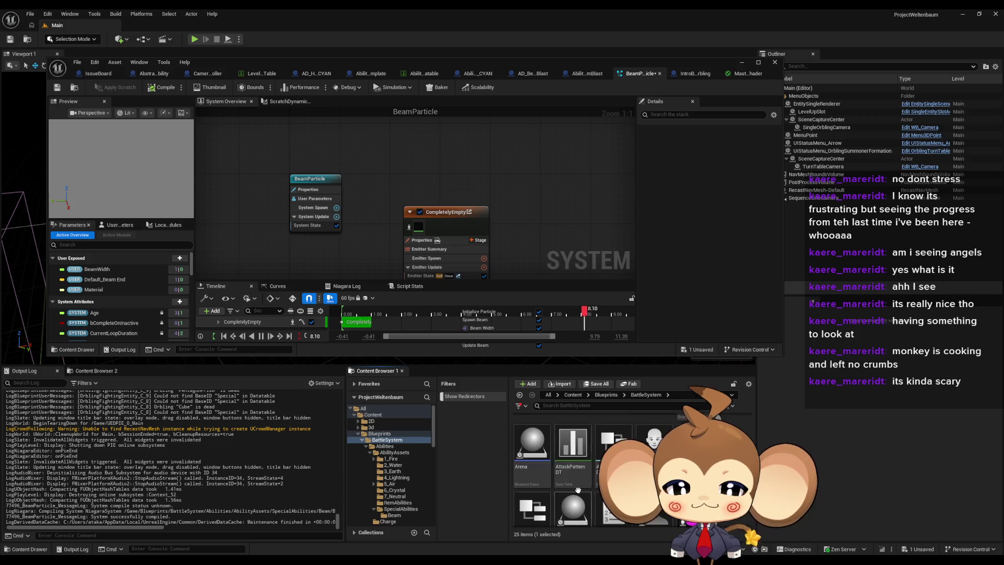
scroll(582, 468, "down", 1)
left_click(583, 446)
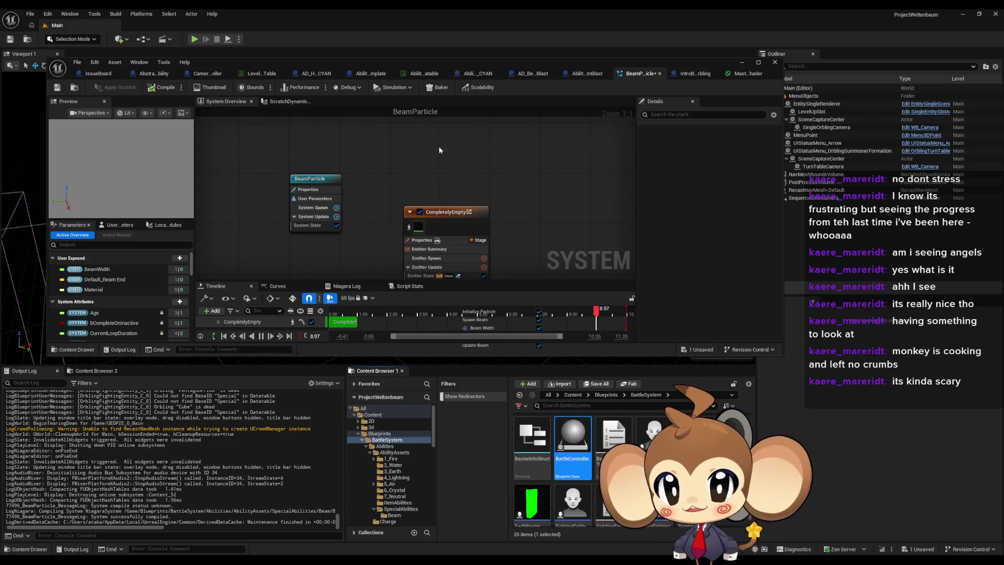
left_click(742, 73)
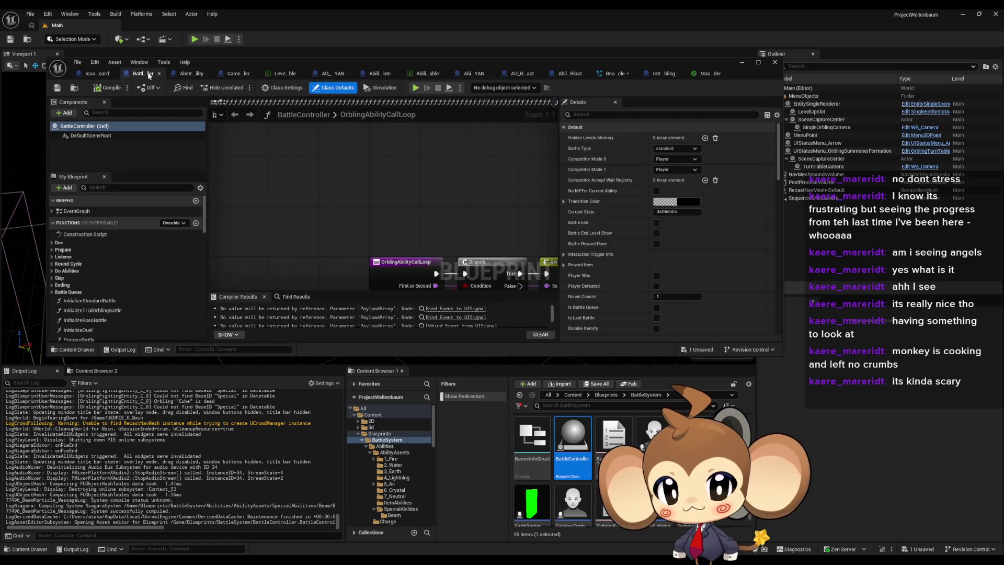
double_click(392, 62)
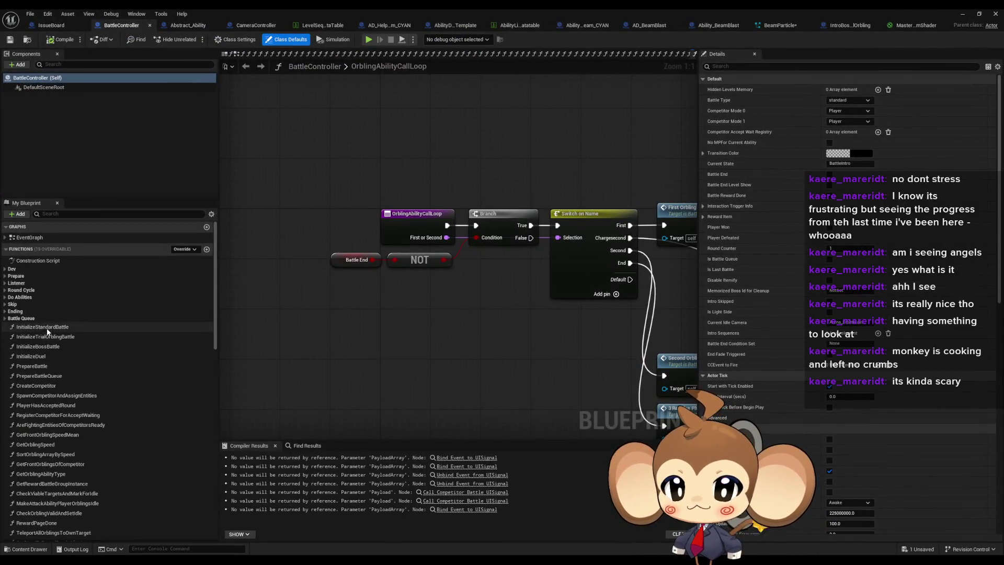
Step: Look through the InitializeStandardBattle and InitializeTrialOrblingBattle function graphs
double_click(50, 329)
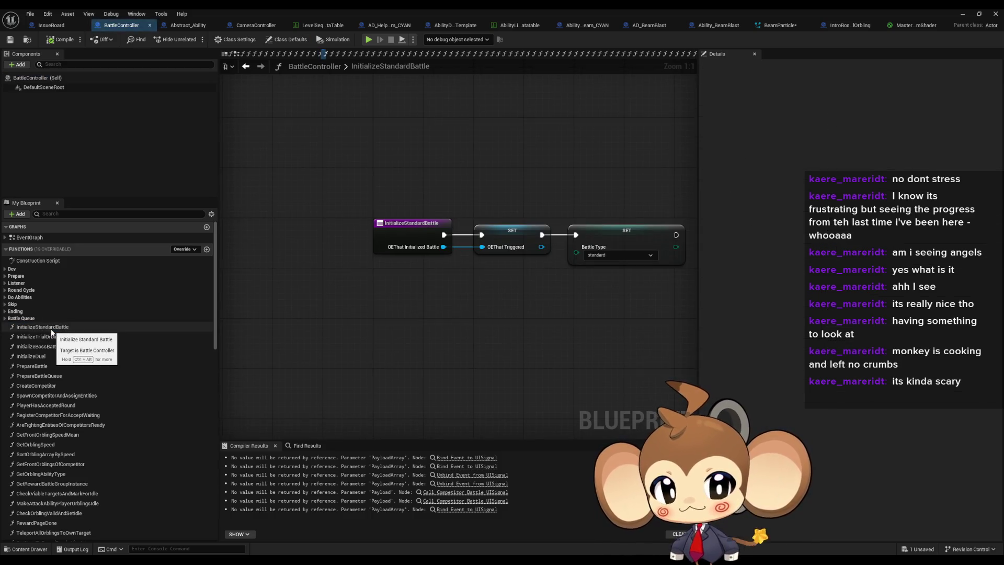
double_click(46, 338)
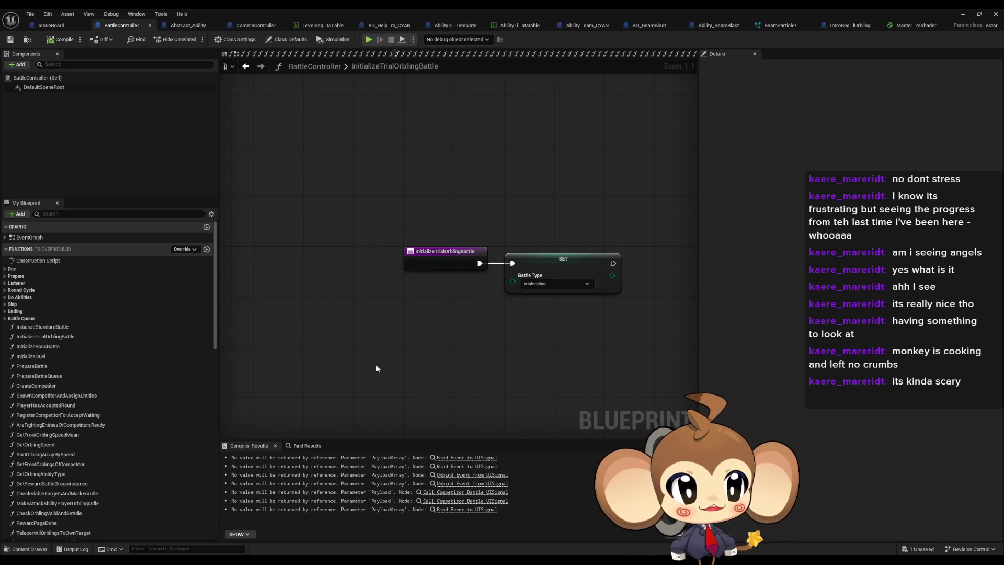
left_click(47, 327)
double_click(47, 328)
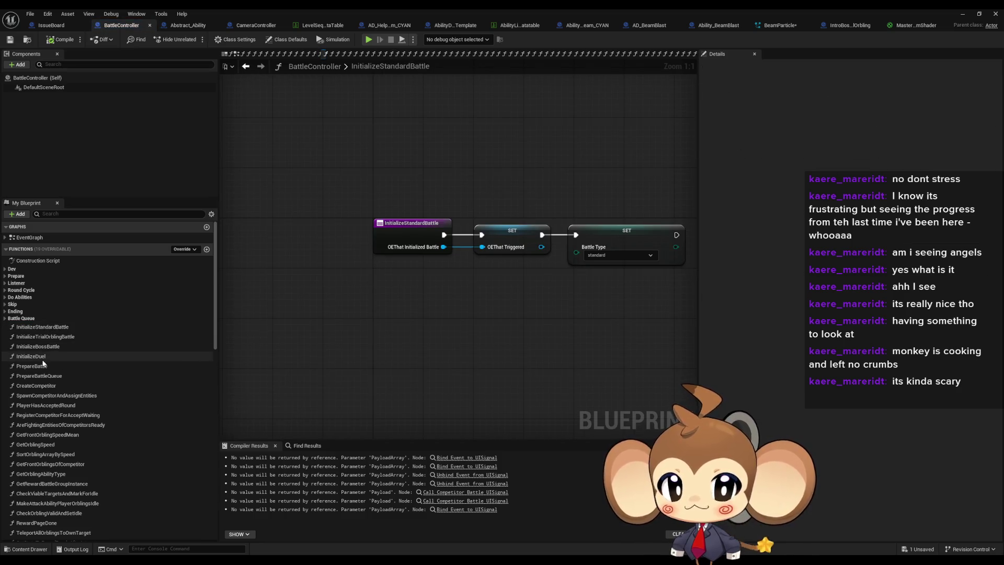
Step: Browse the Prepare functions and open CreateCompetitor, with the content browser back at Blueprints
left_click(13, 277)
double_click(42, 284)
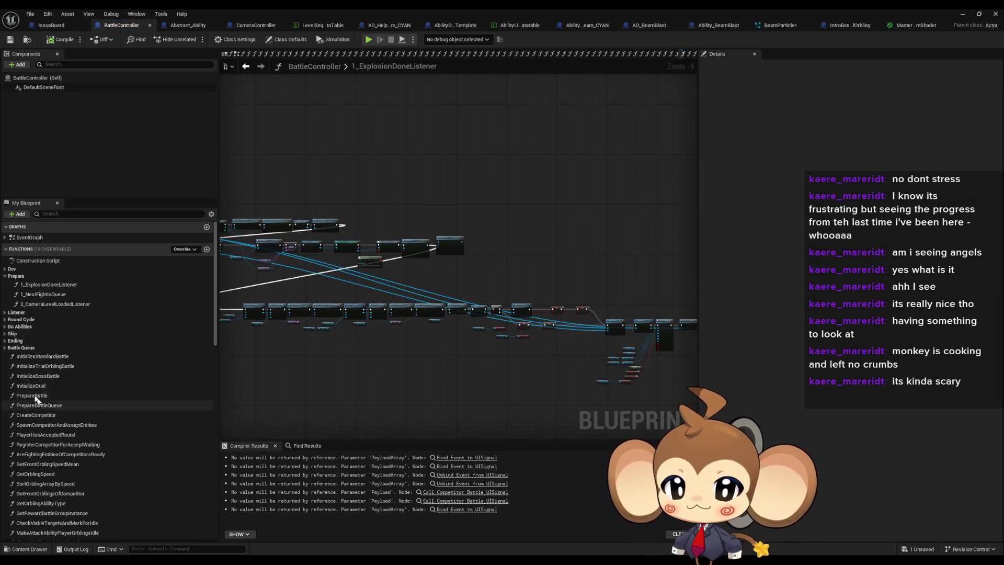
double_click(32, 396)
double_click(42, 284)
scroll(455, 323, "up", 5)
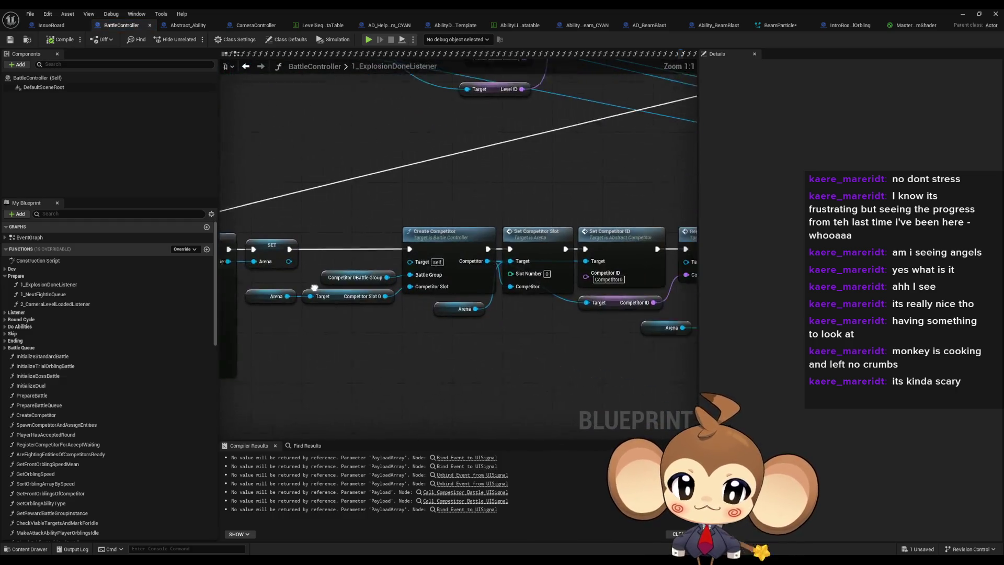
double_click(390, 235)
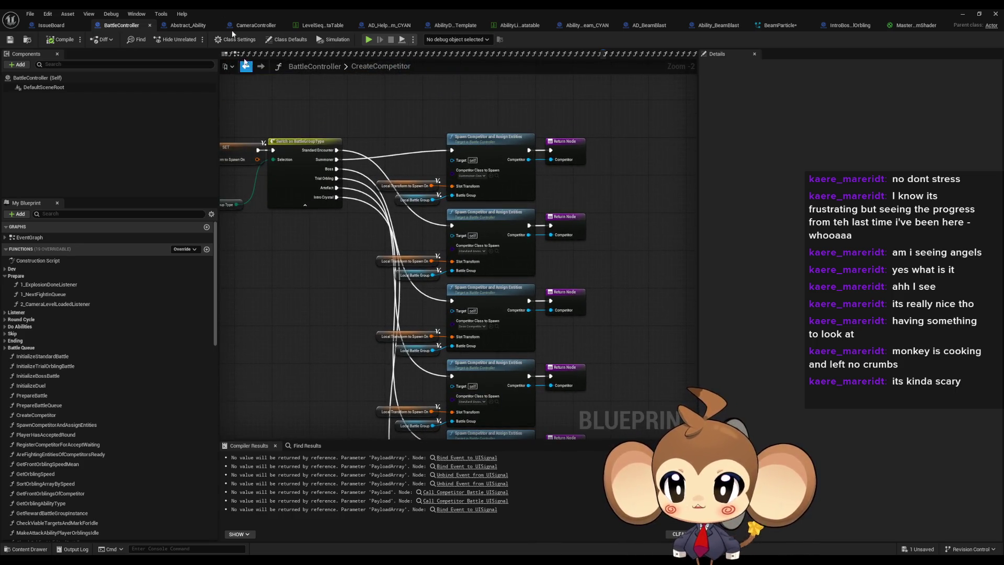
double_click(290, 8)
left_click(606, 395)
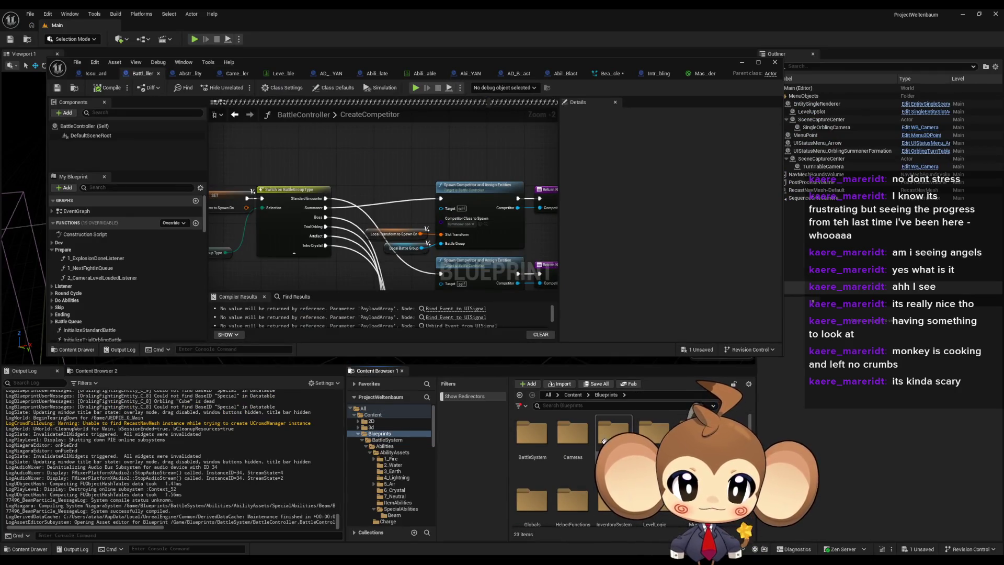
Step: Open OverworldPlayerEntity's DevCreateBattleGroup function from the Controllers folder
double_click(613, 434)
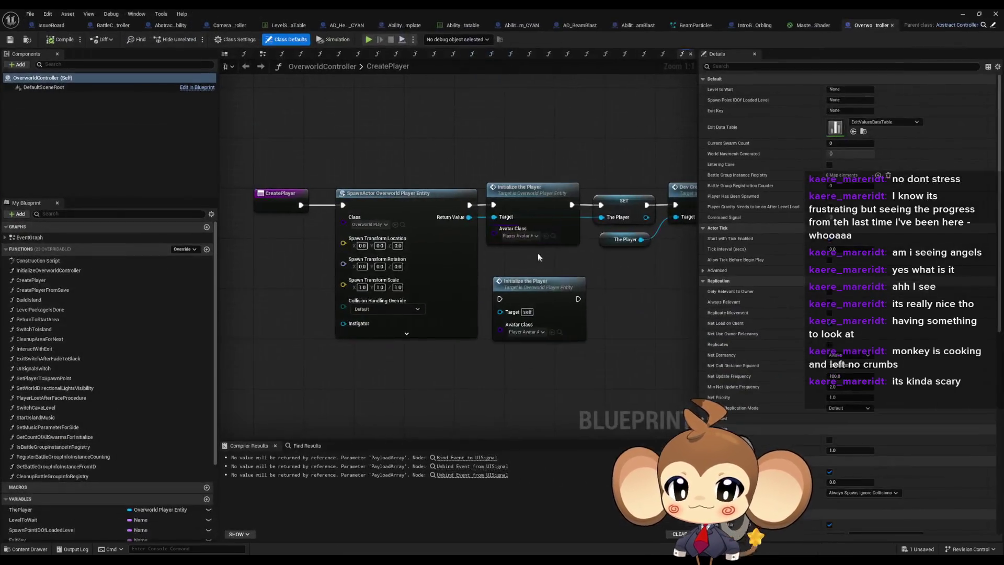
left_click(546, 206)
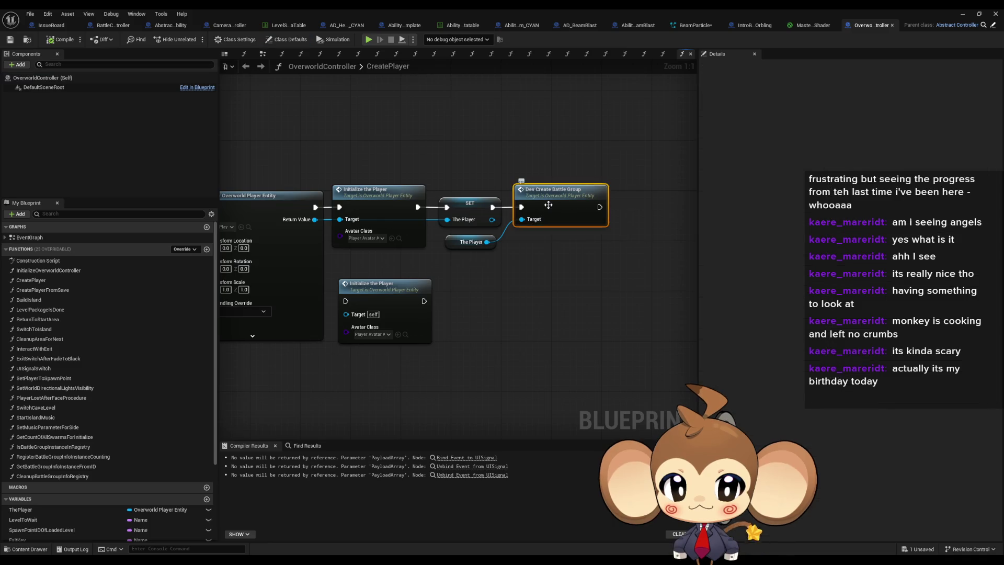
double_click(546, 207)
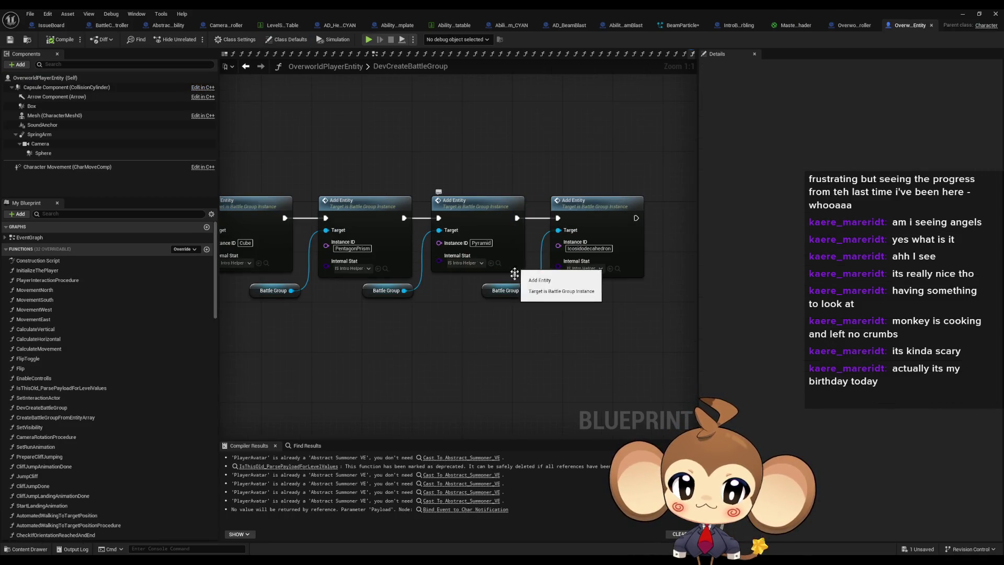
scroll(523, 283, "down", 2)
scroll(454, 322, "up", 2)
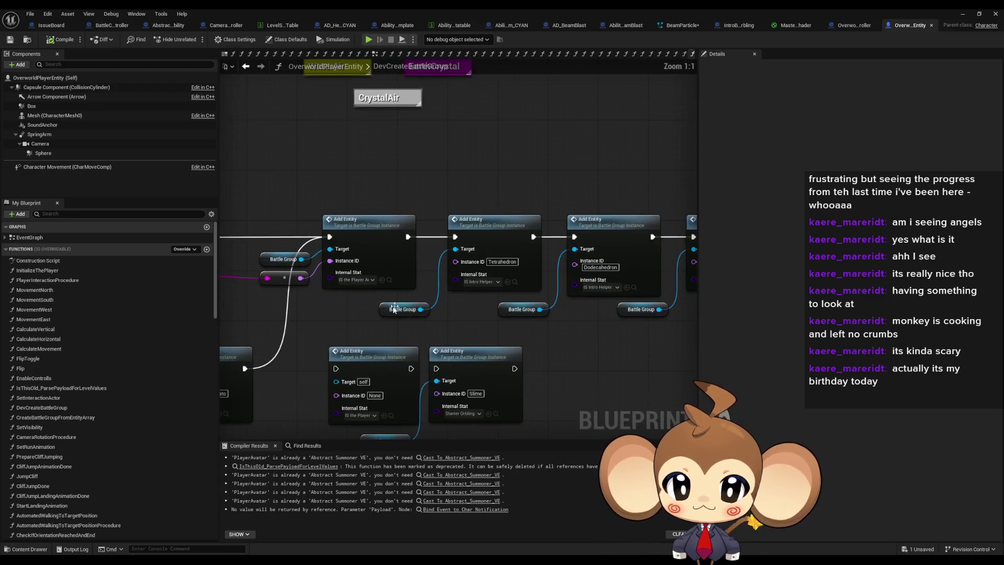
Step: Inspect the Add Entity nodes, then open the IS_ThePlayerArtefact preset defaults
left_click(365, 280)
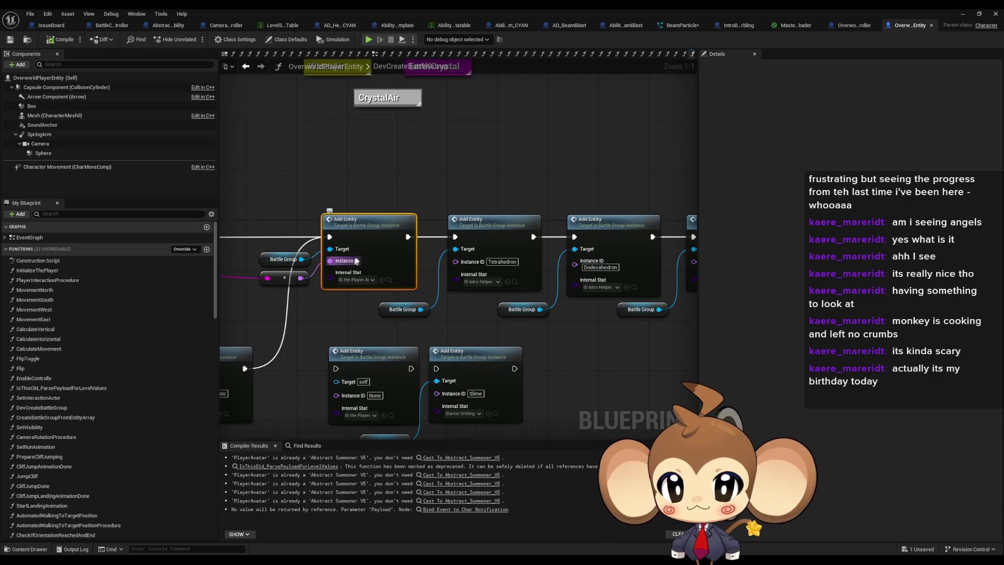
left_click_drag(356, 229, 414, 216)
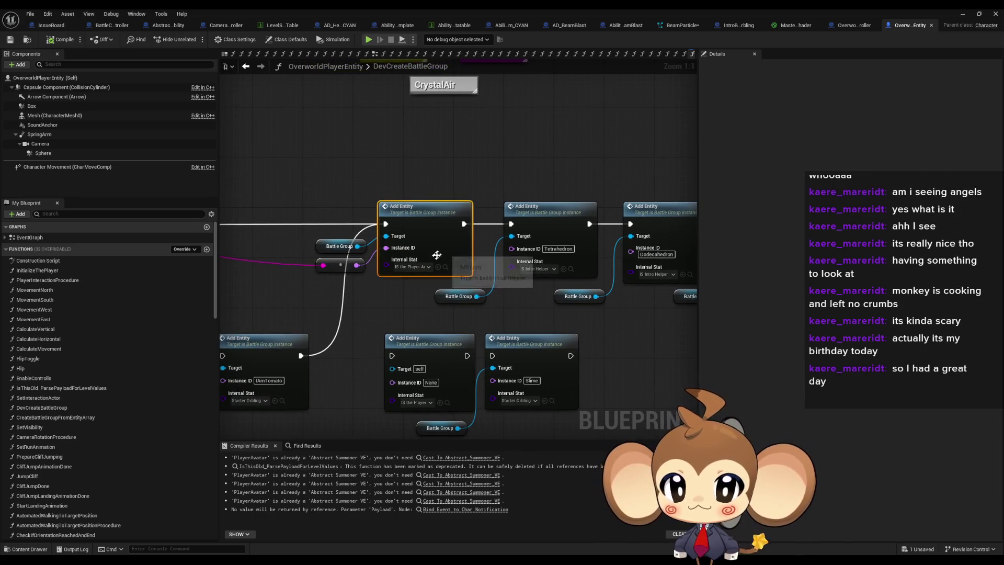
left_click_drag(395, 287, 482, 284)
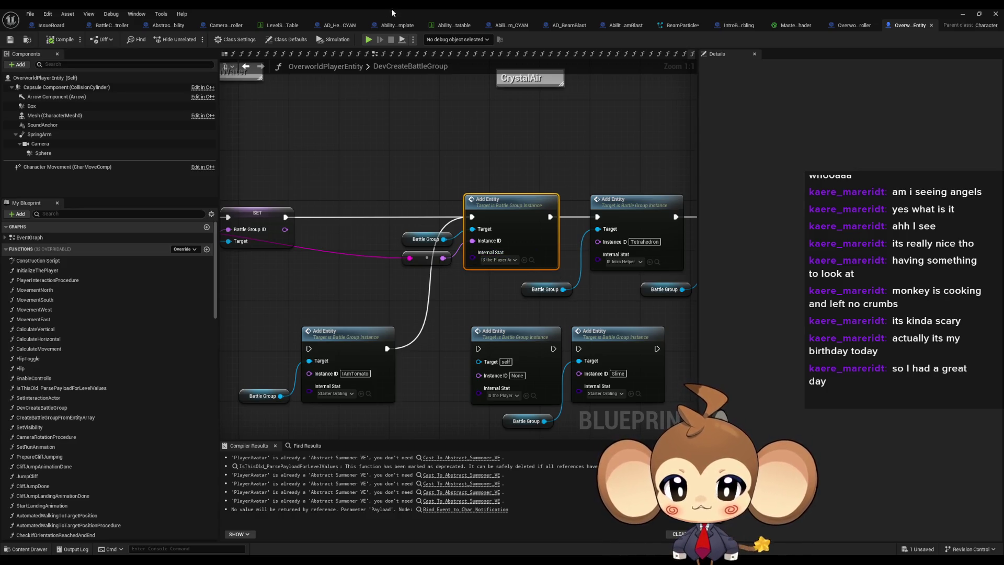
left_click_drag(515, 195, 449, 194)
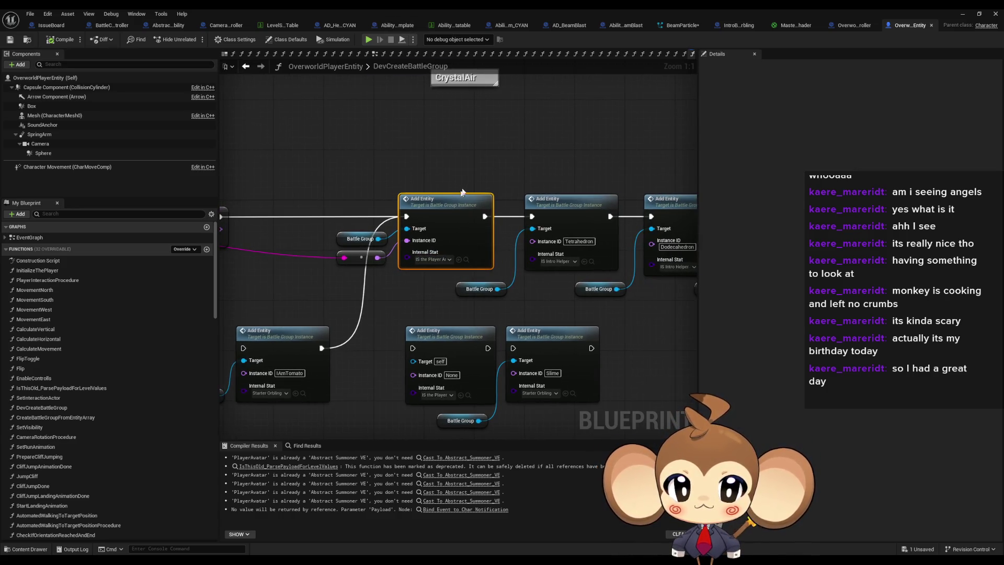
double_click(399, 14)
double_click(614, 434)
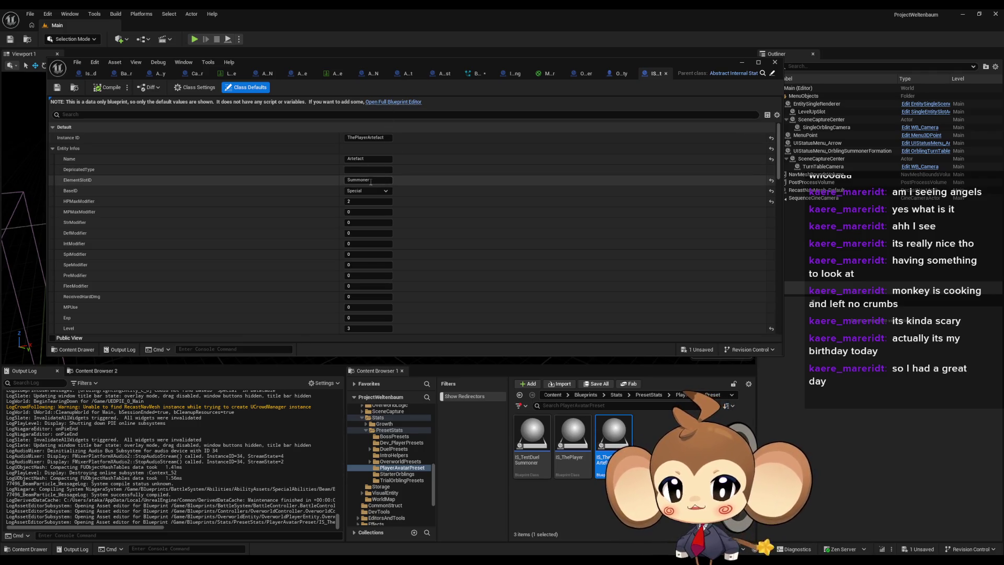
Step: Go from PresetStats up to Stats and open the SpecialFEToElement data table
scroll(381, 165, "down", 3)
scroll(376, 160, "down", 1)
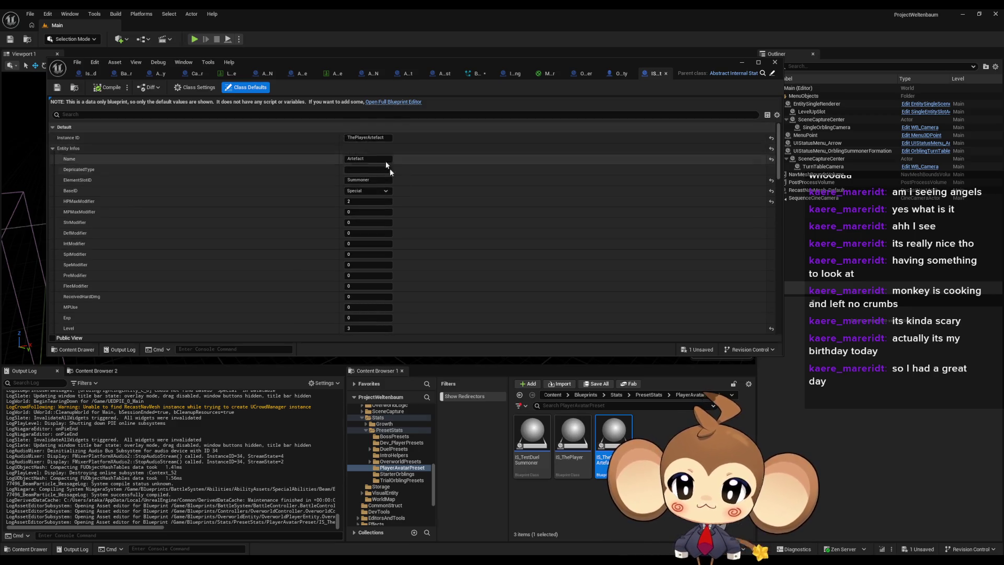
scroll(401, 230, "up", 4)
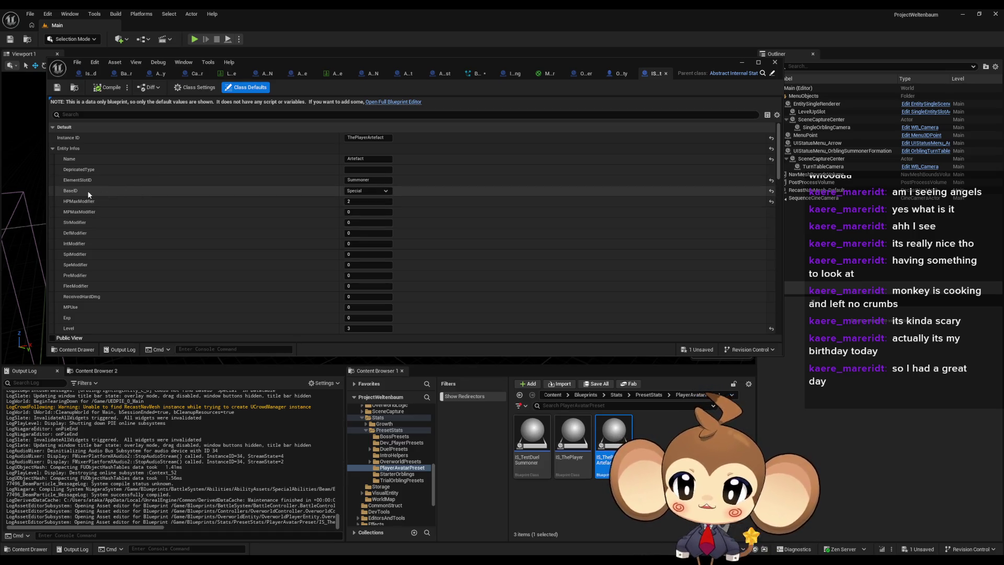
left_click(656, 395)
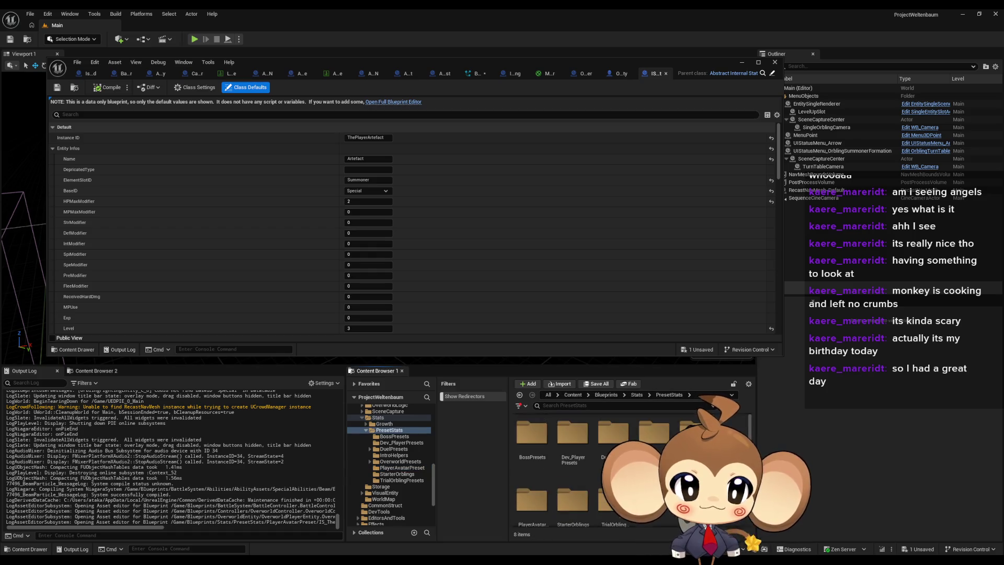
left_click(636, 395)
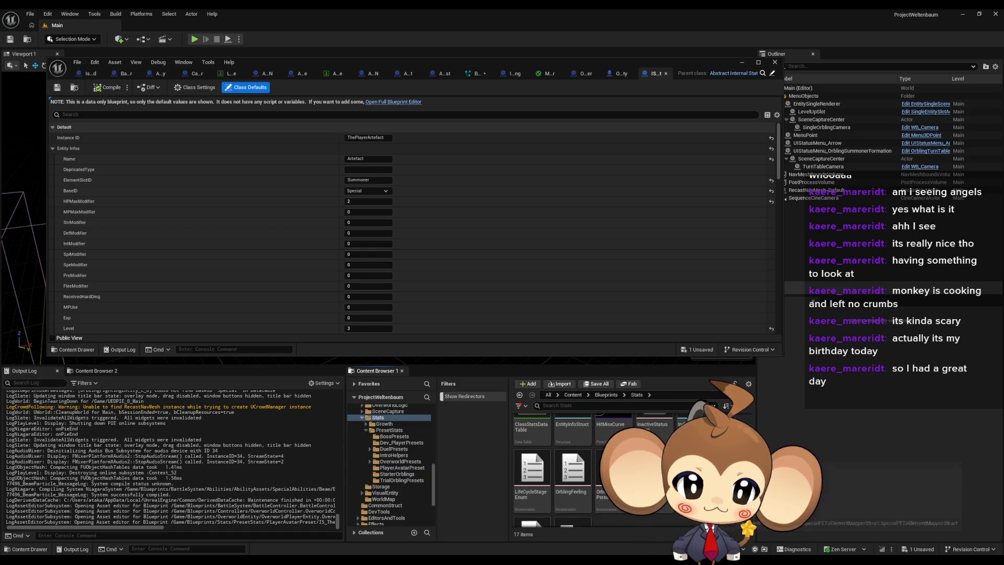
double_click(696, 434)
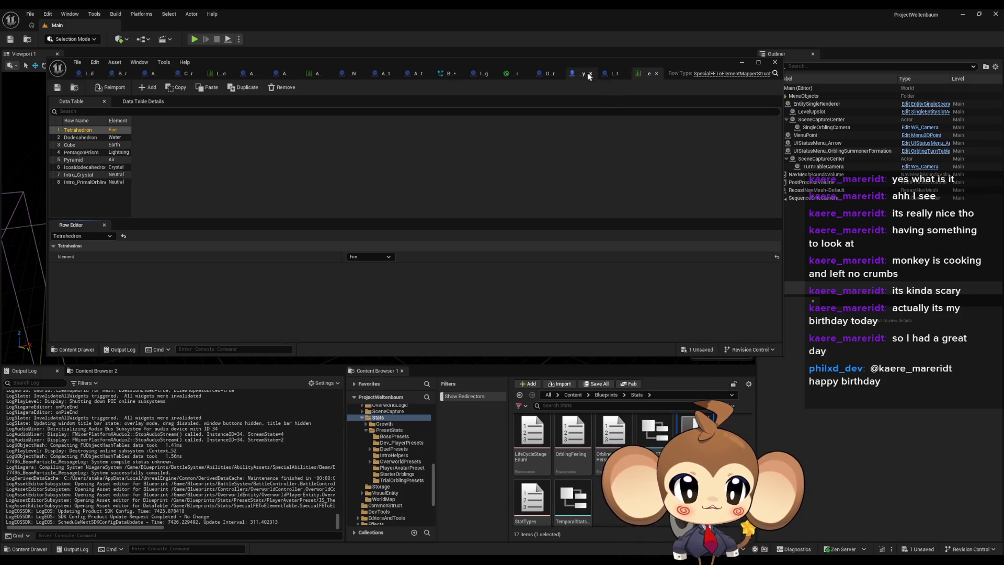
Step: Switch back to the IS_ThePlayerArtefact Class Defaults tab
left_click(610, 75)
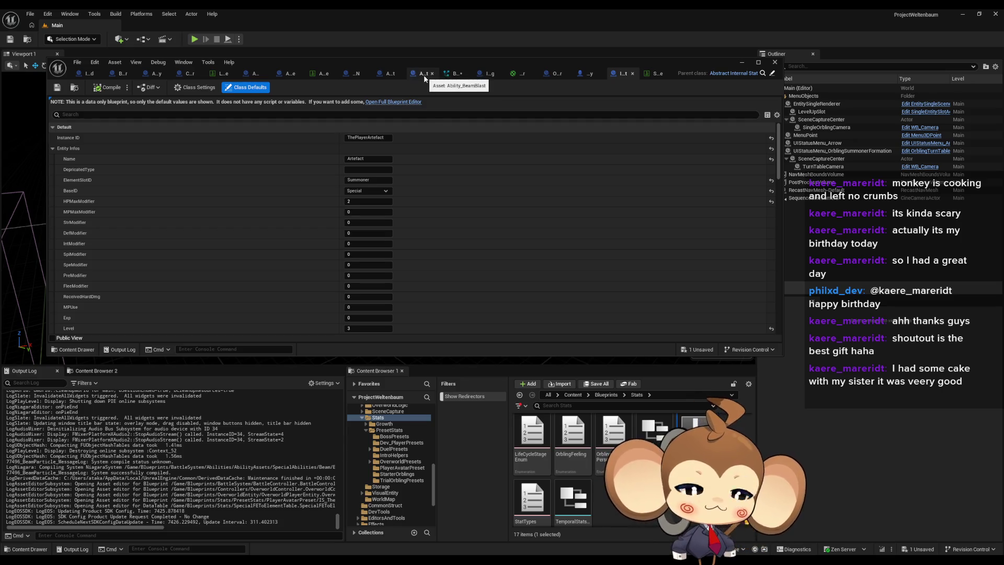
scroll(369, 195, "down", 2)
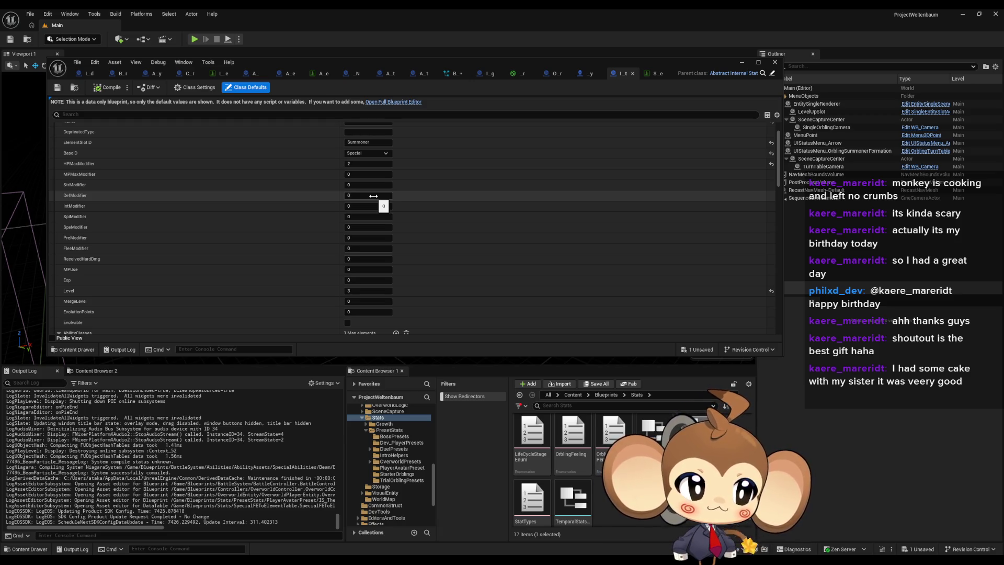
scroll(374, 195, "up", 1)
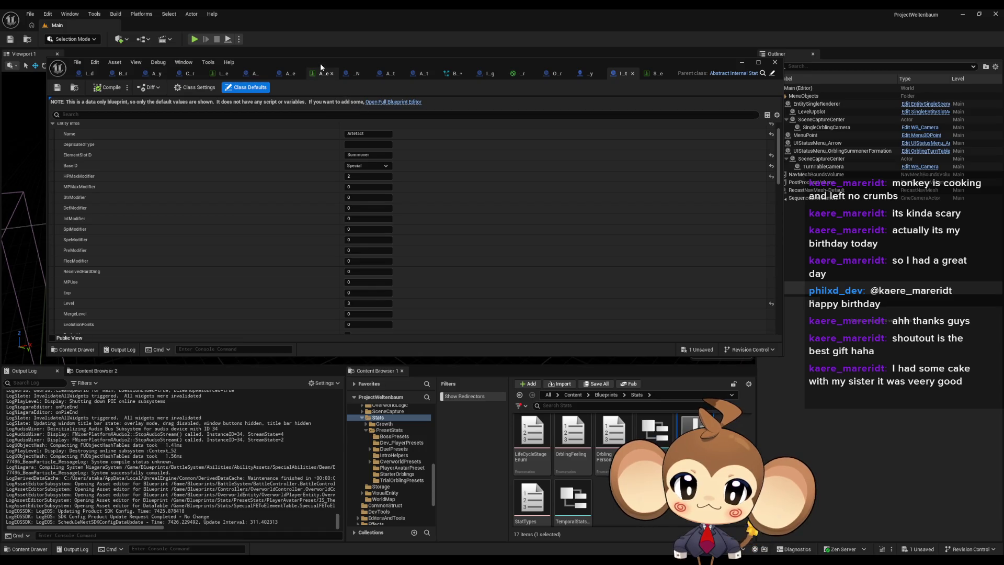
scroll(413, 249, "down", 4)
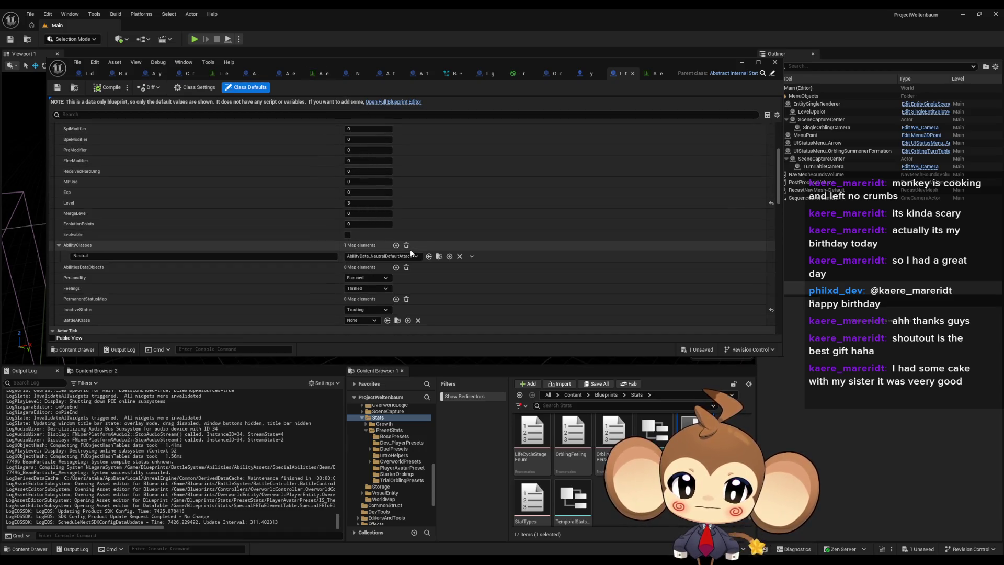
scroll(409, 249, "up", 5)
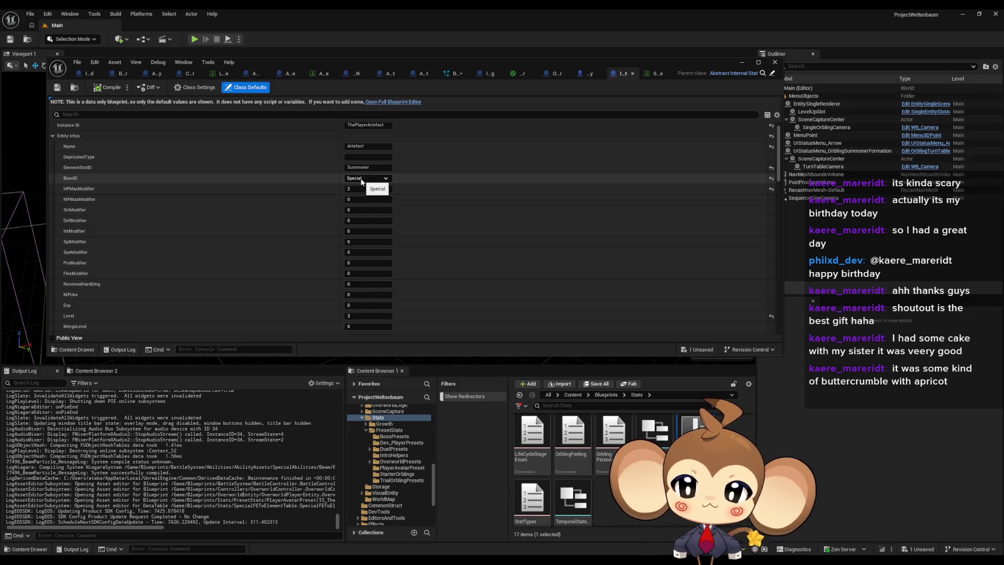
Step: In OverworldController, open the DevCreateBattleGroup function graph
left_click(556, 74)
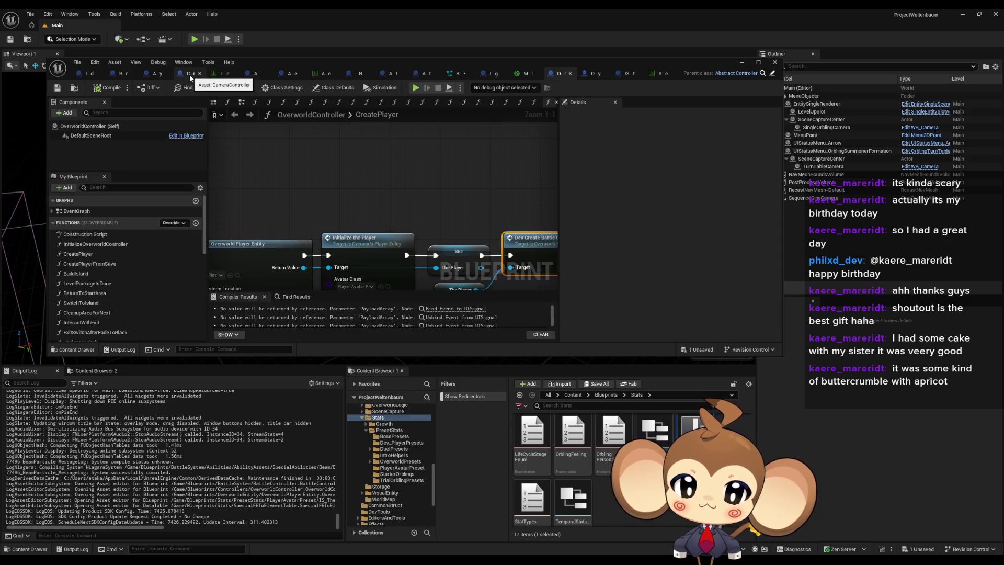
mouse_move(372, 218)
left_mouse_down()
mouse_move(361, 164)
mouse_move(342, 164)
left_mouse_up()
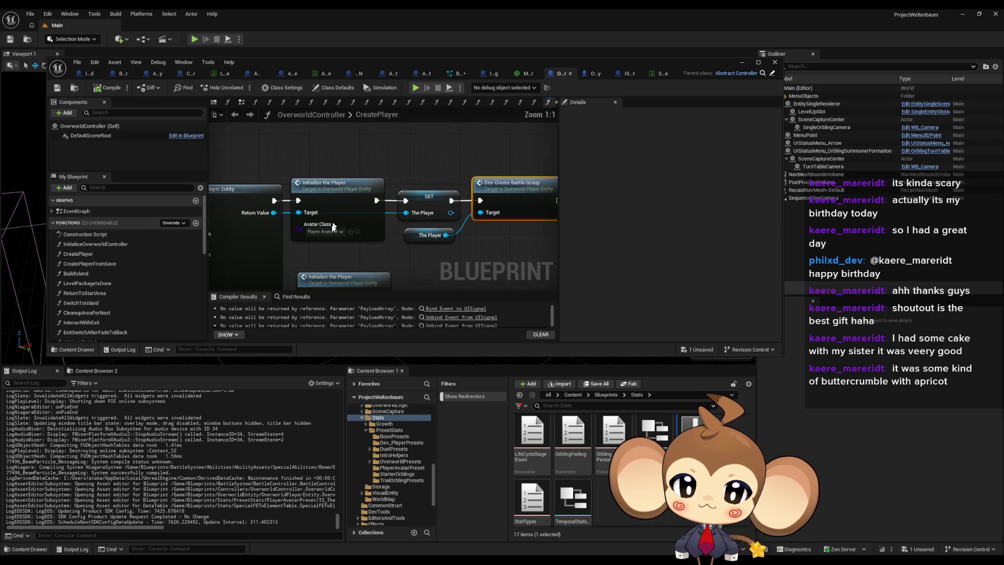
double_click(510, 188)
scroll(414, 197, "down", 3)
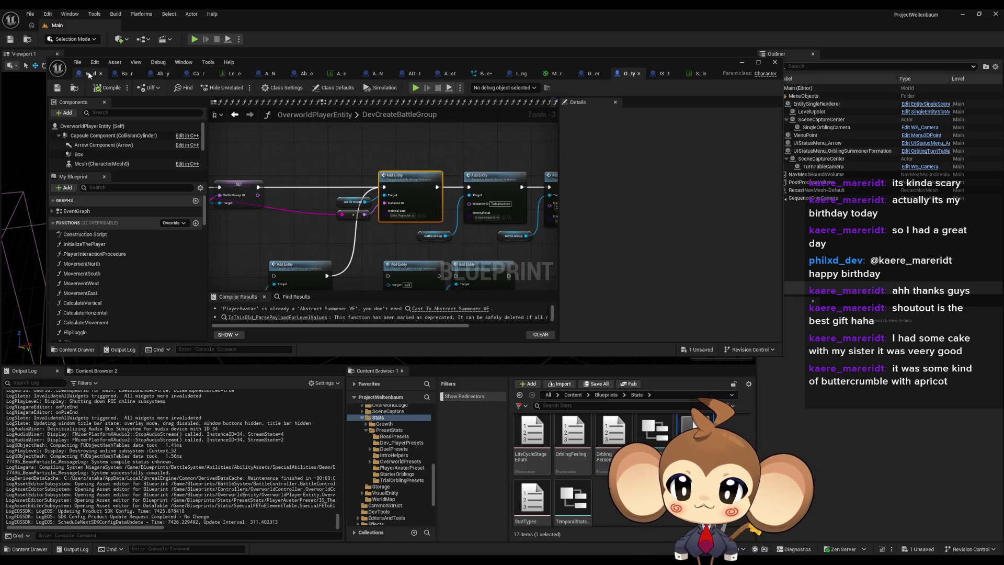
Step: In BattleController, follow SpawnCompetitorAndAssignEntities from SpawnActor into the Initialize Competitor function
left_click(118, 76)
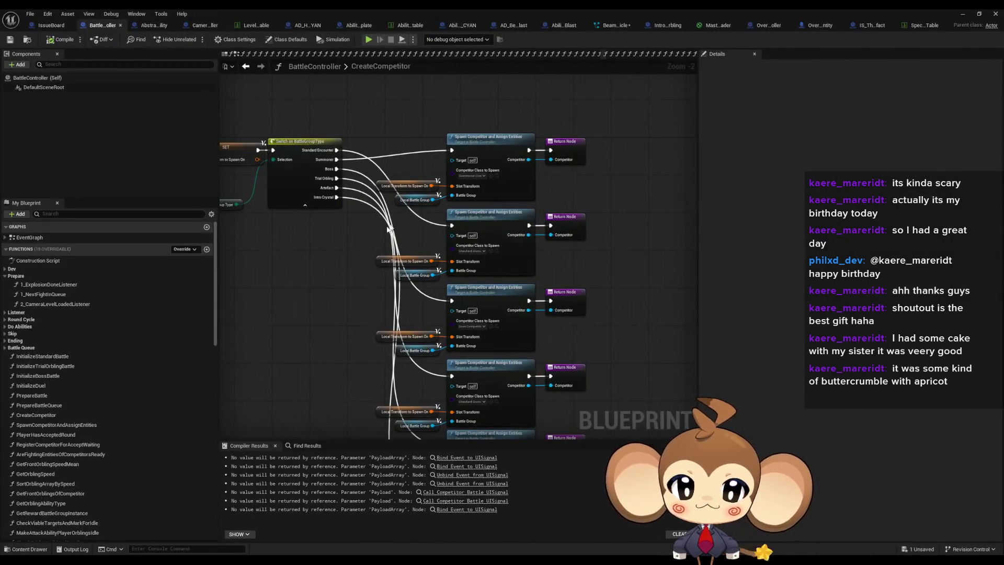
double_click(471, 152)
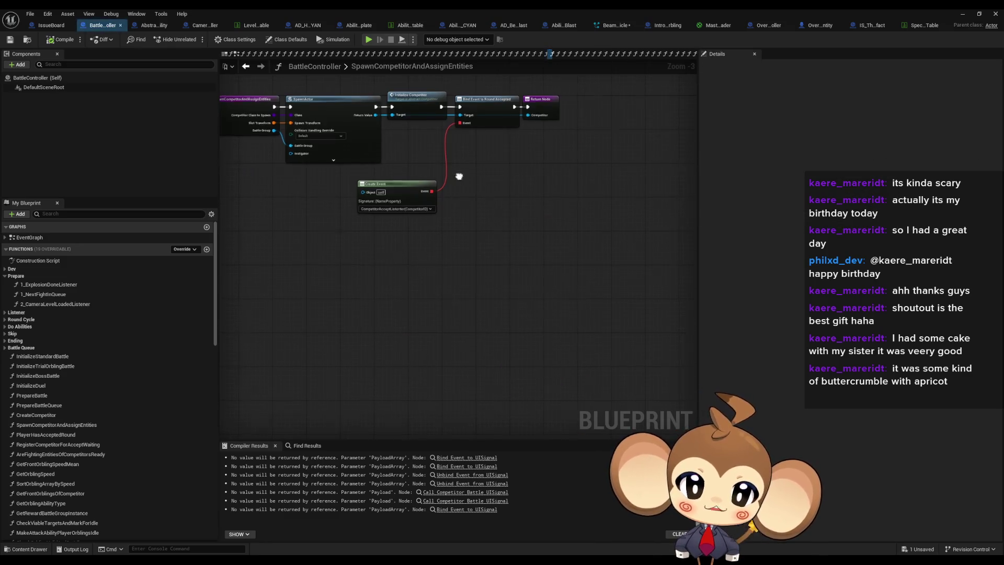
scroll(474, 178, "up", 3)
left_click(510, 256)
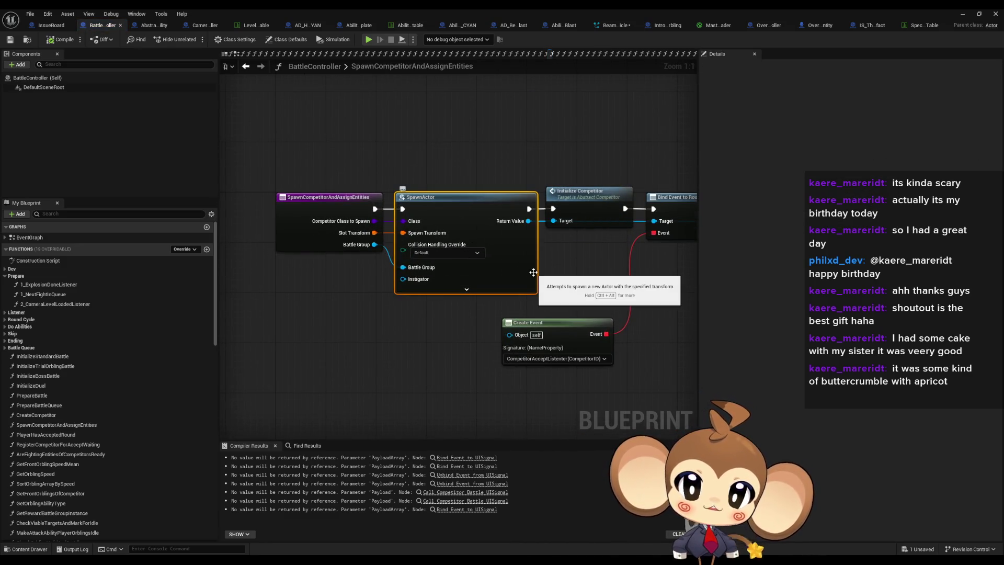
left_click_drag(473, 136, 341, 141)
left_click(454, 197)
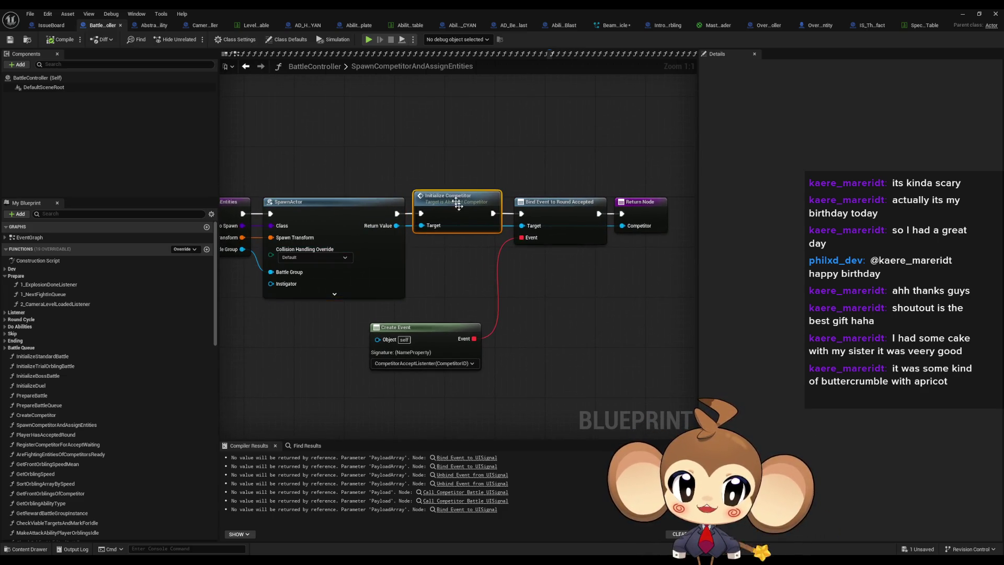
left_click_drag(466, 211, 507, 214)
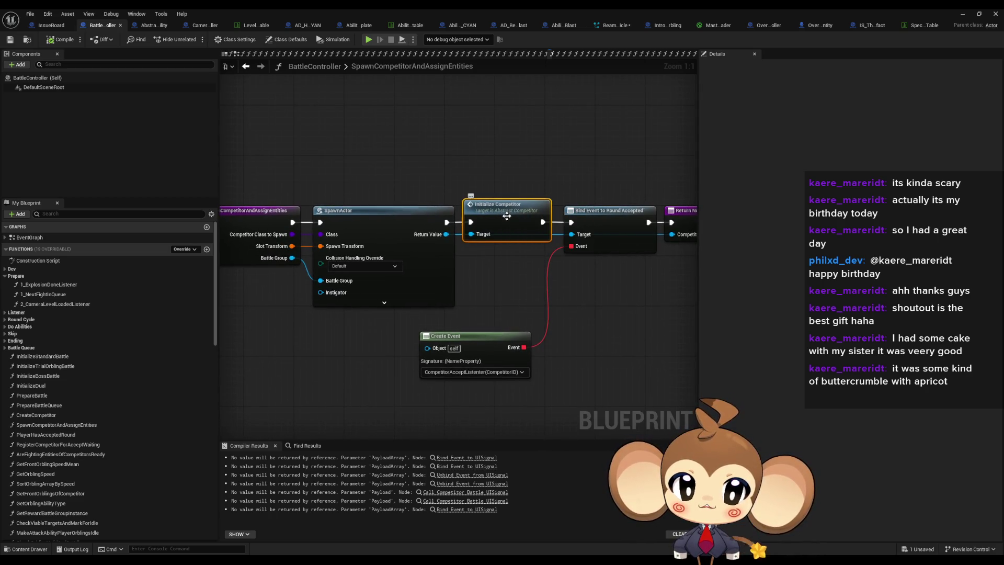
double_click(507, 213)
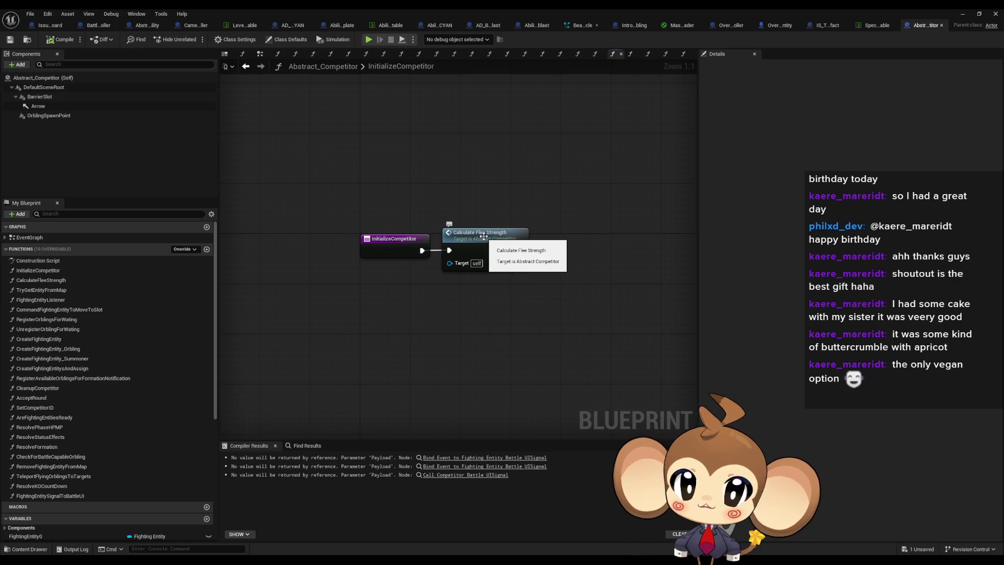
Step: Open the SummonerCompetitor blueprint from Content/Blueprints/BattleSystem/Competitors
double_click(413, 8)
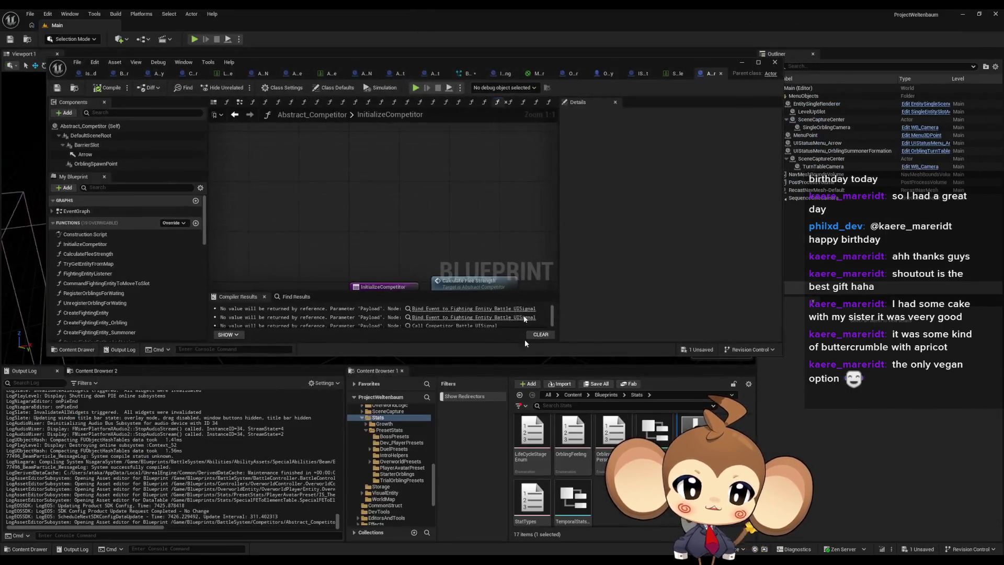
left_click(573, 395)
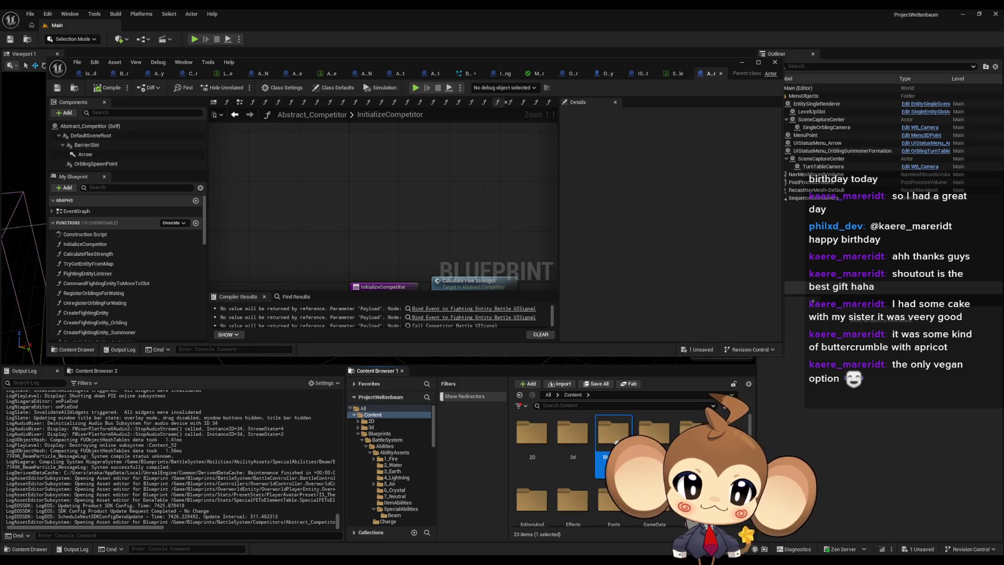
double_click(615, 442)
double_click(546, 448)
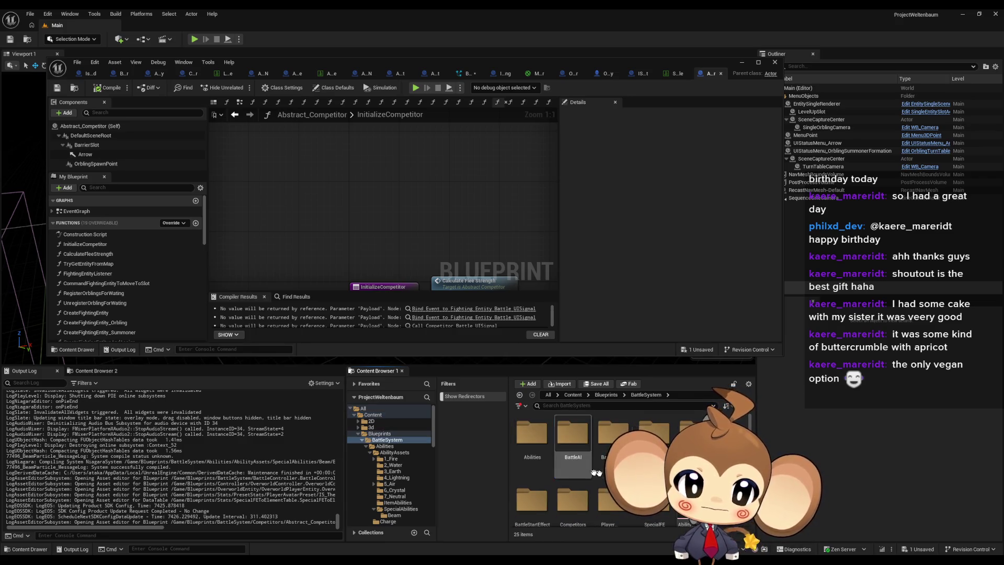
double_click(573, 494)
scroll(575, 472, "up", 1)
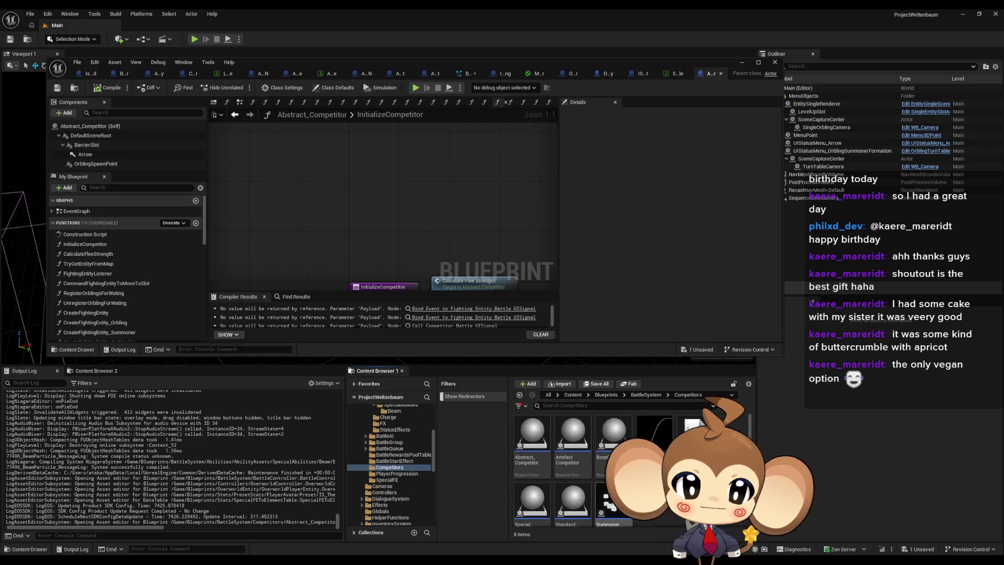
scroll(606, 443, "down", 1)
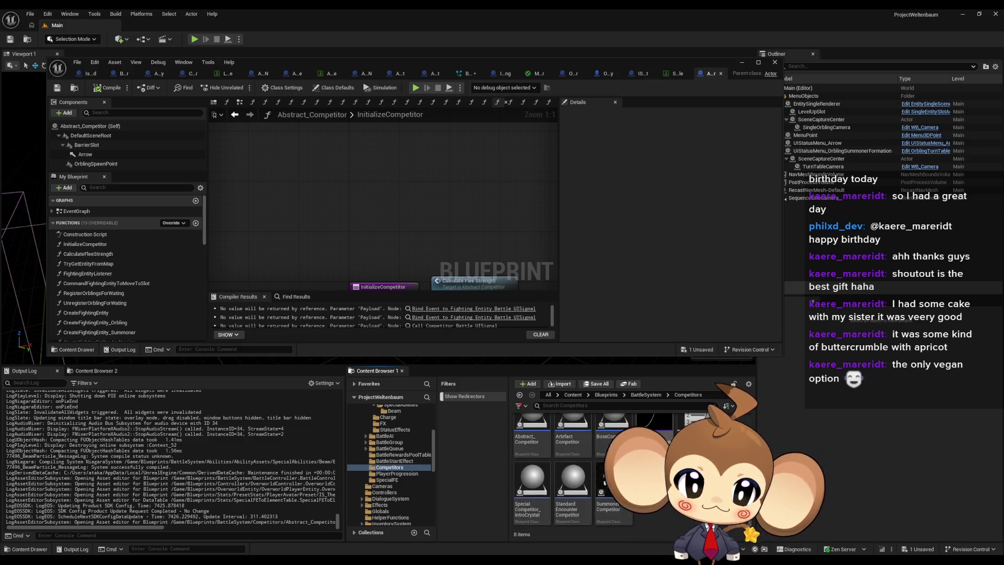
double_click(607, 486)
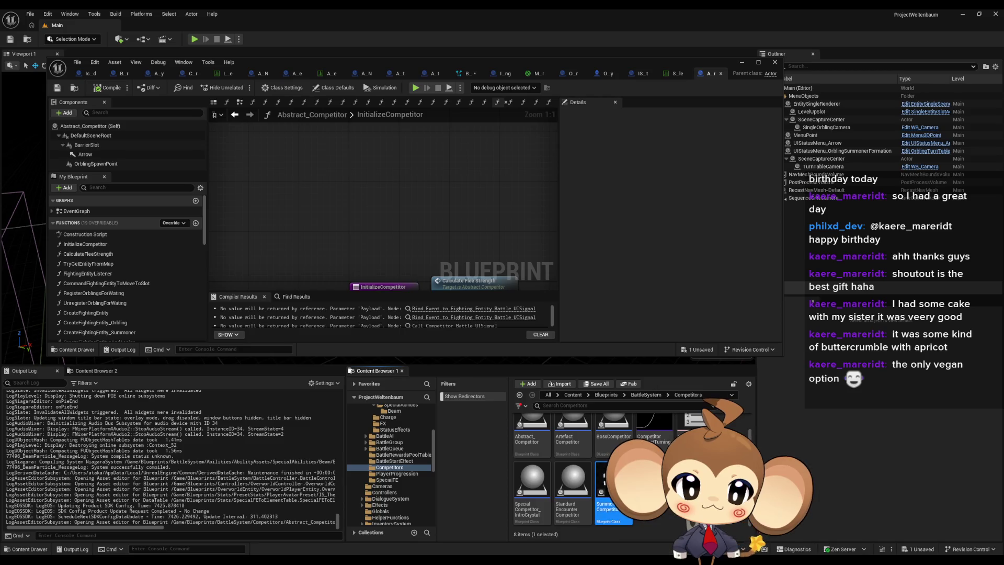
Step: Maximize the editor and go from InitializeCompetitor into the CreateFightingEntitysAndAssign graph
double_click(281, 62)
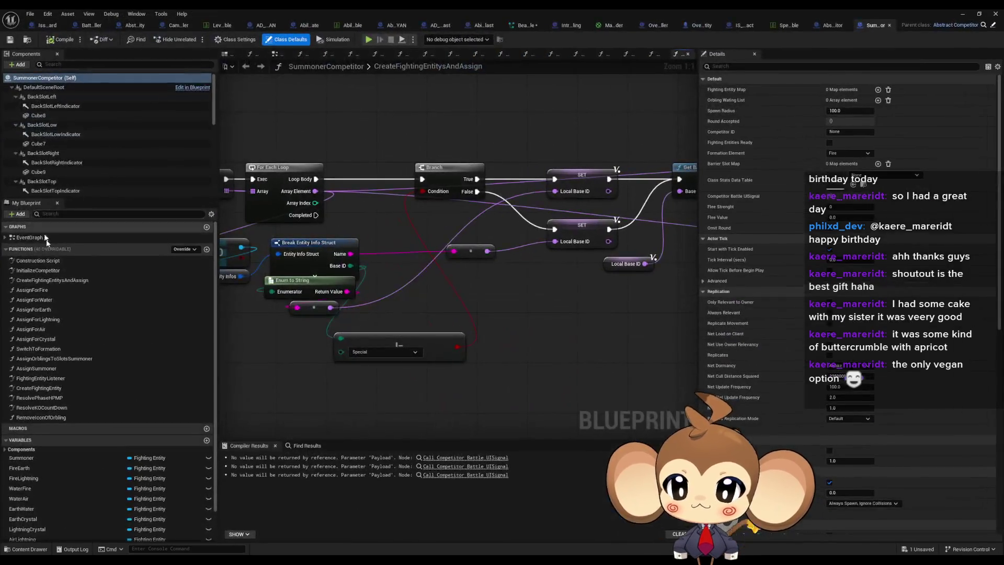
double_click(38, 271)
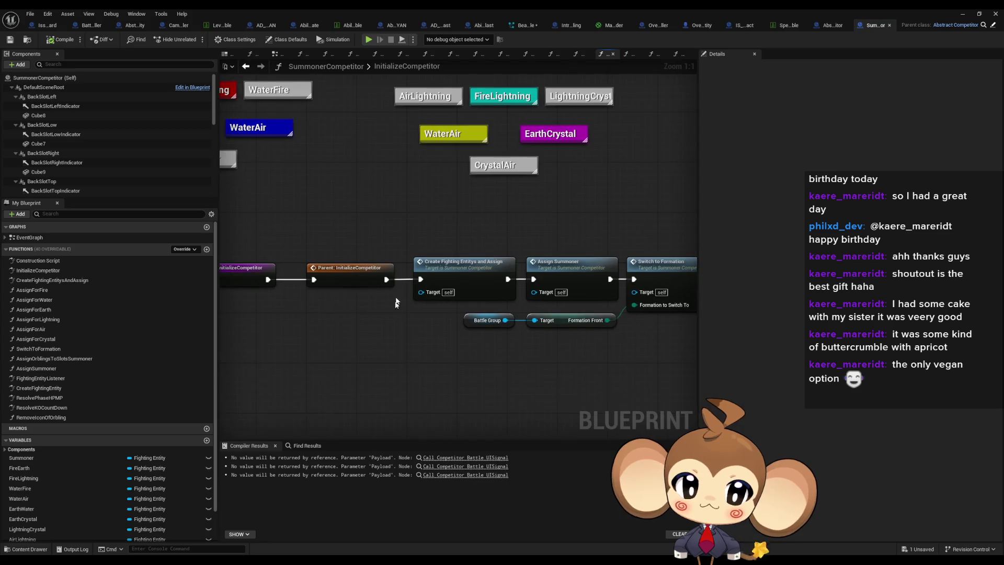
left_click(466, 282)
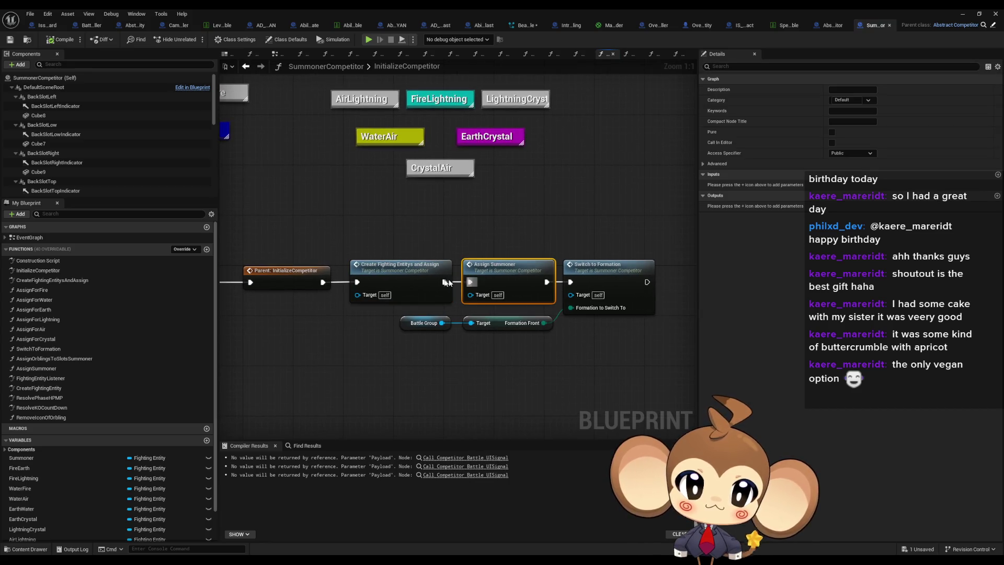
double_click(390, 271)
scroll(470, 317, "up", 6)
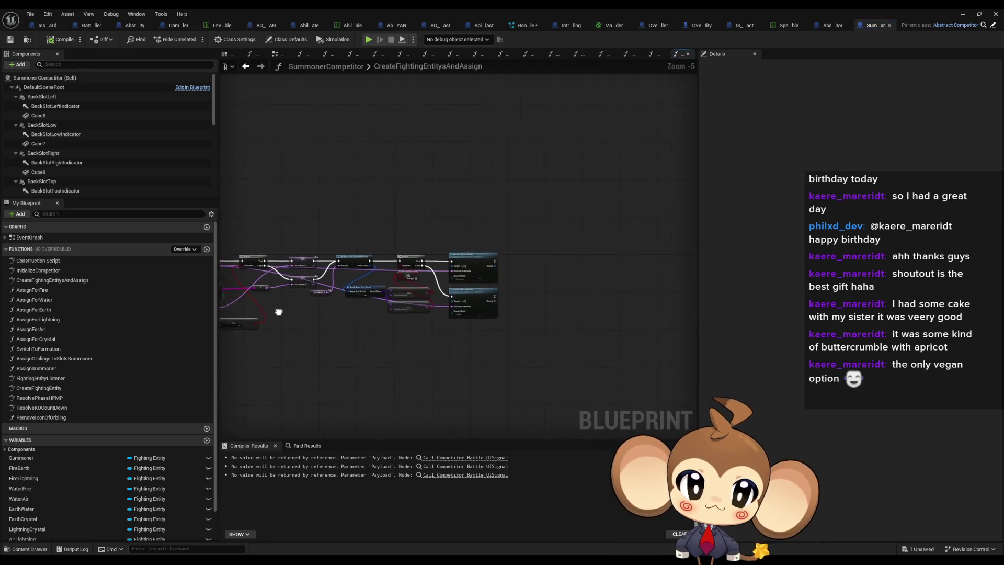
Step: Open CreateFightingEntity and then its parent Abstract_Competitor implementation
mouse_move(480, 360)
left_mouse_down()
mouse_move(620, 290)
mouse_move(666, 253)
left_mouse_up()
left_click(584, 209)
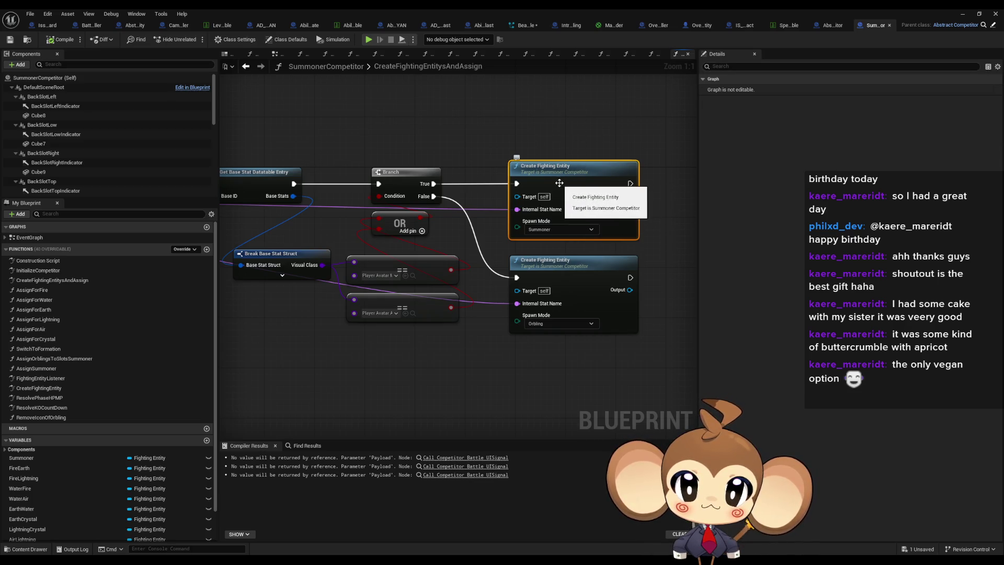
double_click(585, 186)
scroll(300, 270, "down", 5)
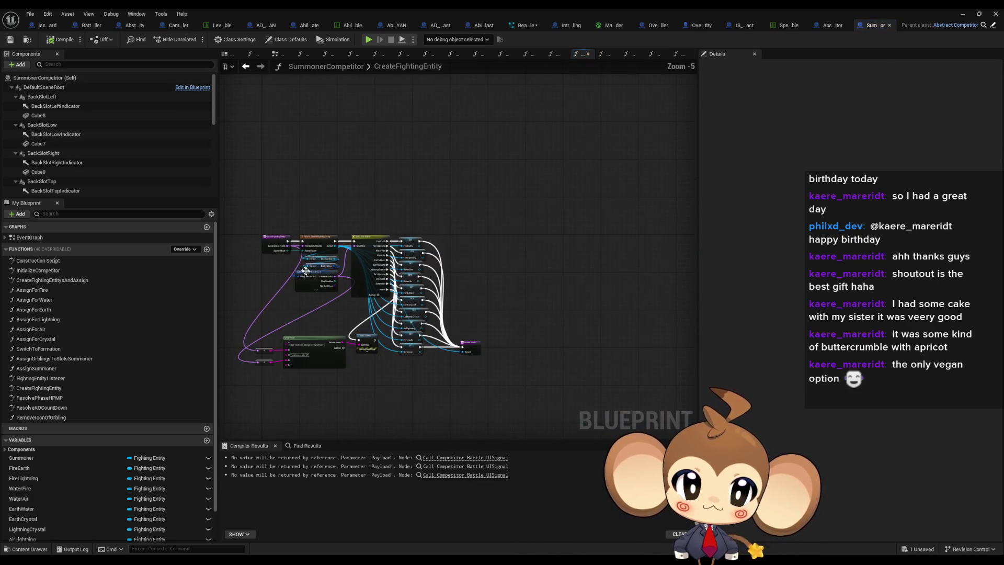
scroll(363, 288, "up", 4)
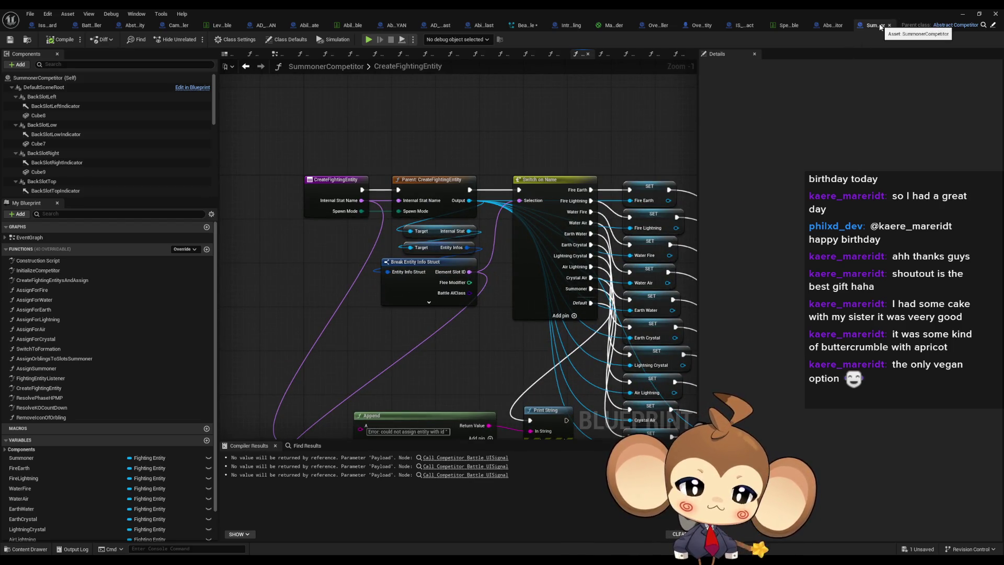
double_click(428, 182)
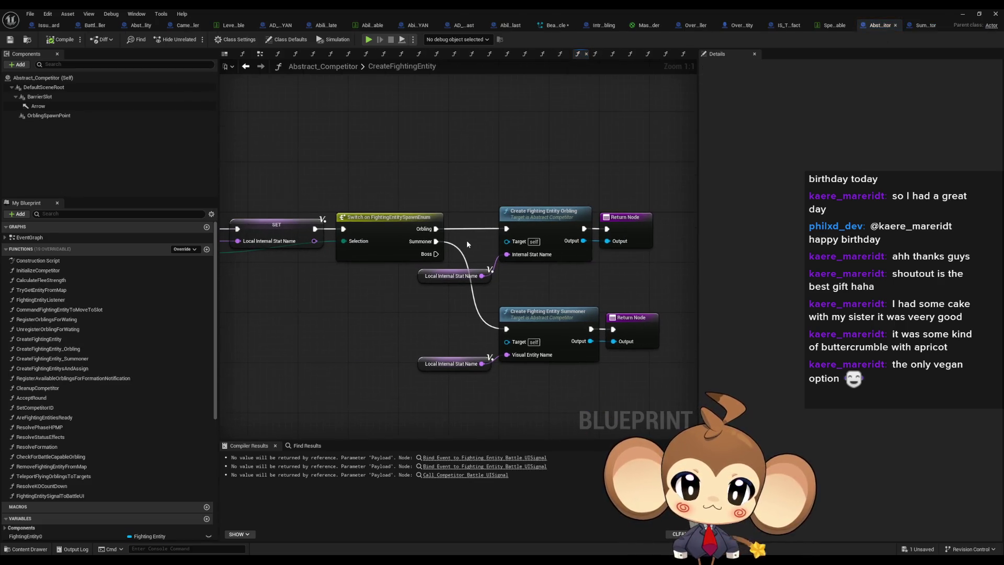
Step: Open the CreateFightingEntity_Summoner graph and inspect its entry, Try Get Entity and Break Entity Info nodes
left_click(555, 323)
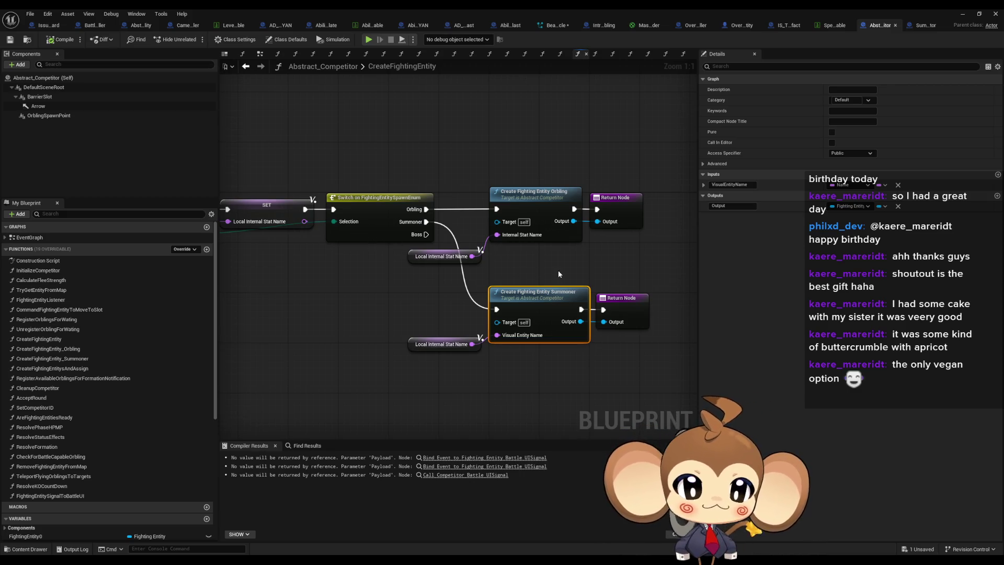
double_click(544, 301)
left_click_drag(476, 316, 629, 291)
scroll(629, 291, "down", 3)
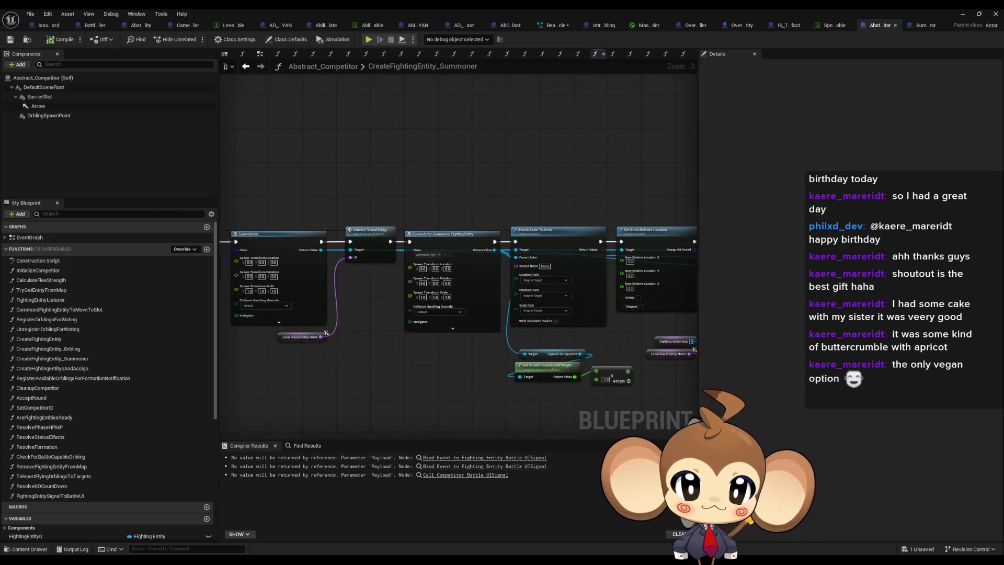
scroll(359, 314, "down", 2)
scroll(359, 313, "up", 6)
left_click_drag(278, 251, 306, 368)
mouse_move(459, 257)
left_mouse_down()
mouse_move(524, 382)
mouse_move(380, 343)
mouse_move(502, 403)
mouse_move(497, 424)
left_mouse_up()
mouse_move(498, 423)
left_mouse_down()
mouse_move(461, 419)
mouse_move(426, 330)
mouse_move(340, 309)
left_mouse_up()
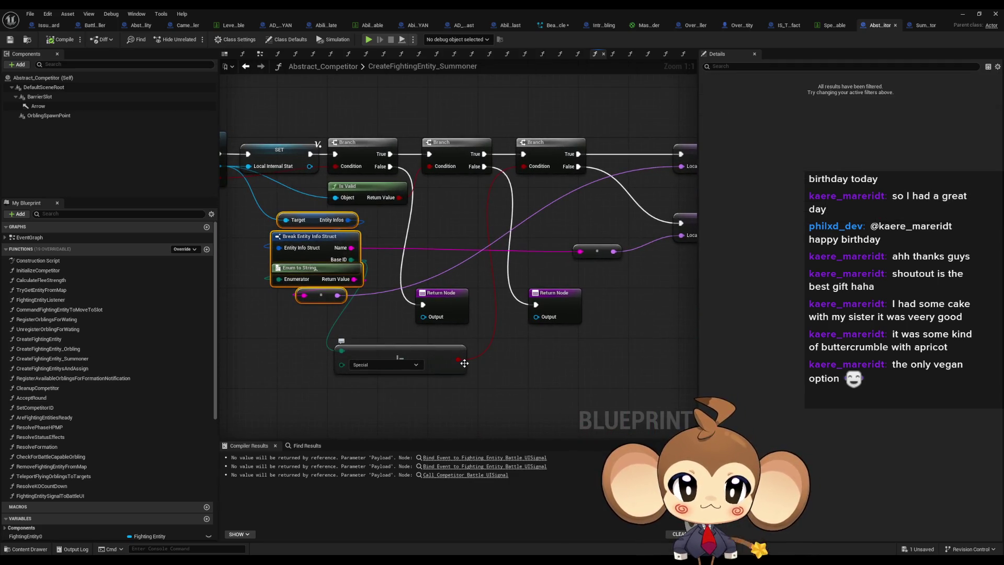
Step: Inspect the upper and lower SET Local Base ID nodes in the Summoner graph
mouse_move(627, 128)
left_mouse_down()
mouse_move(477, 163)
mouse_move(432, 164)
left_mouse_up()
left_click(514, 195)
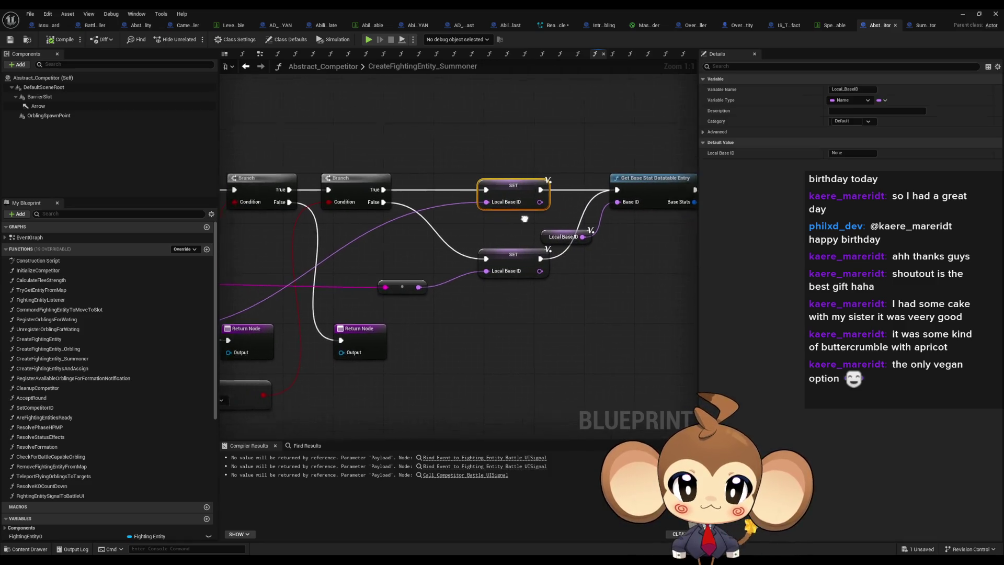
scroll(525, 219, "down", 3)
scroll(435, 371, "up", 3)
left_click_drag(457, 250, 496, 297)
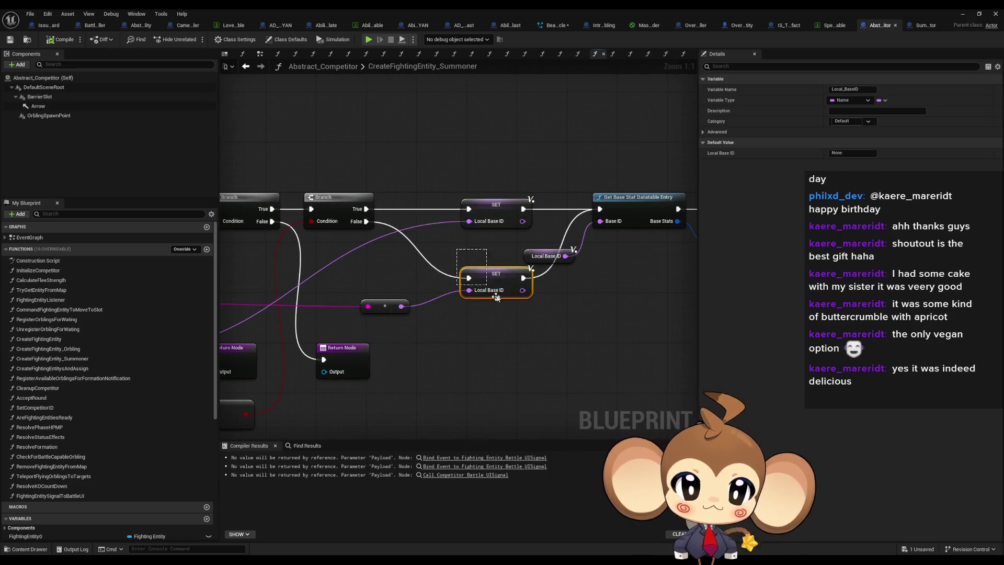
scroll(496, 297, "down", 3)
scroll(349, 303, "up", 3)
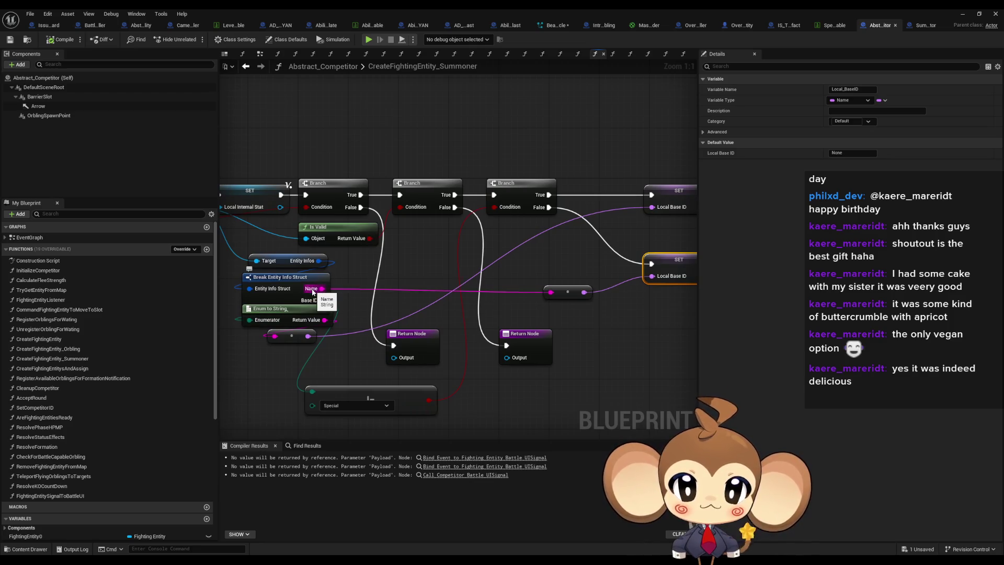
scroll(313, 292, "down", 3)
scroll(442, 299, "up", 3)
Step: Open the GetBaseStatDatatableEntry function and select its Local Datatable variable
left_click(495, 249)
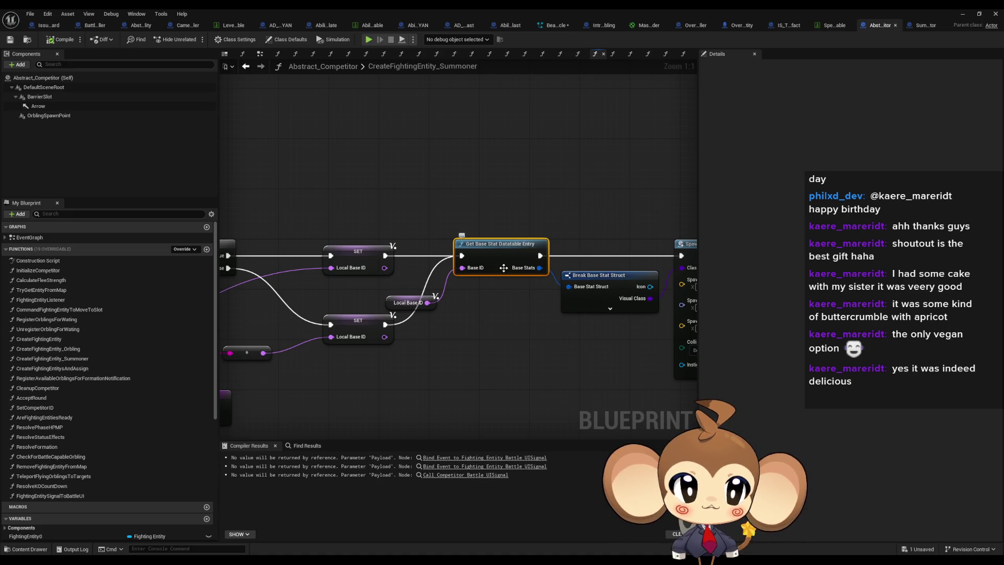
double_click(503, 267)
left_click(208, 207)
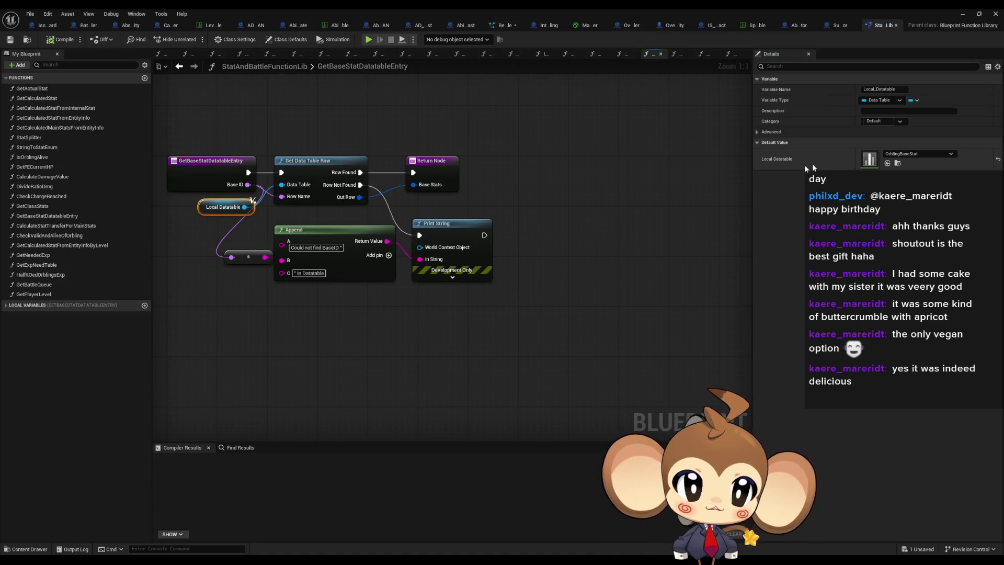
Step: Open the OrblingBaseStat data table and check the Artefact row's VisualClass
double_click(867, 164)
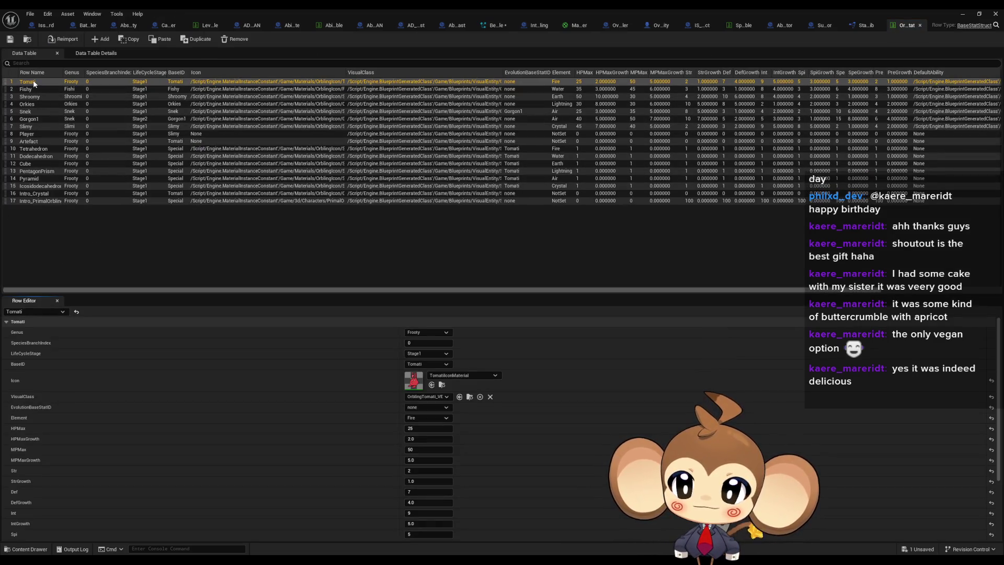
left_click(40, 143)
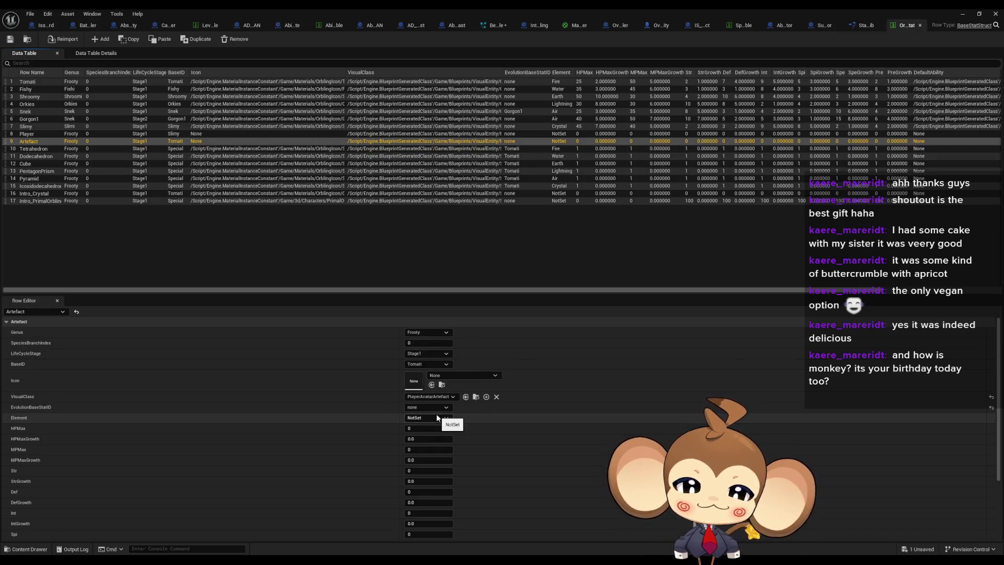
scroll(442, 401, "down", 1)
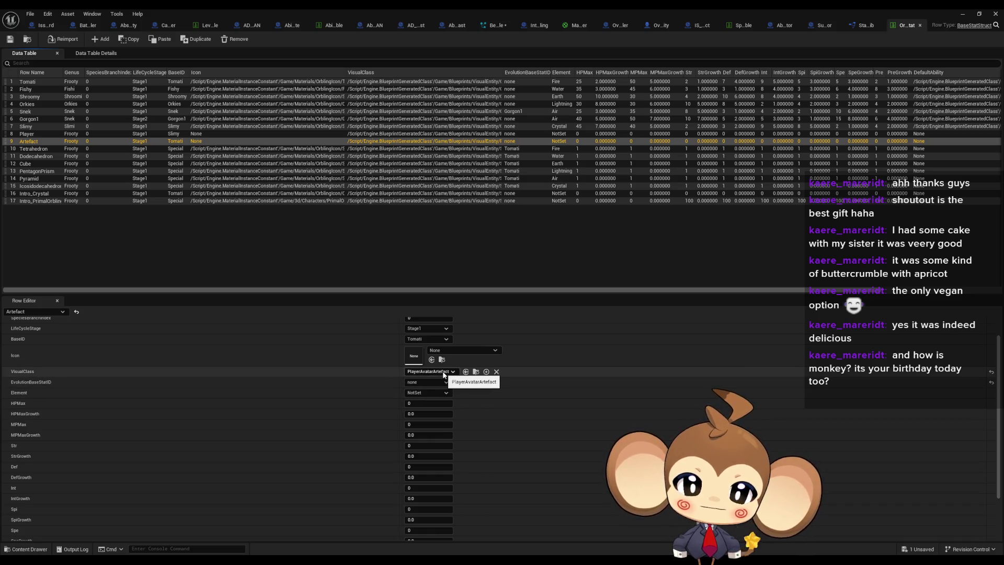
scroll(444, 374, "up", 1)
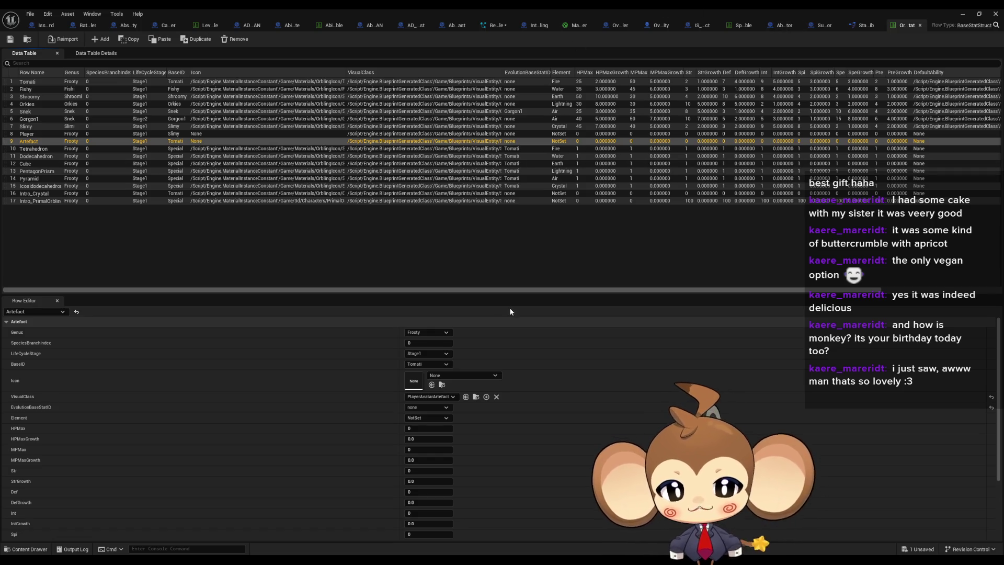
Step: Restore the data table window and open the PlayerAvatarArtefact blueprint from the Content Browser
left_click(476, 397)
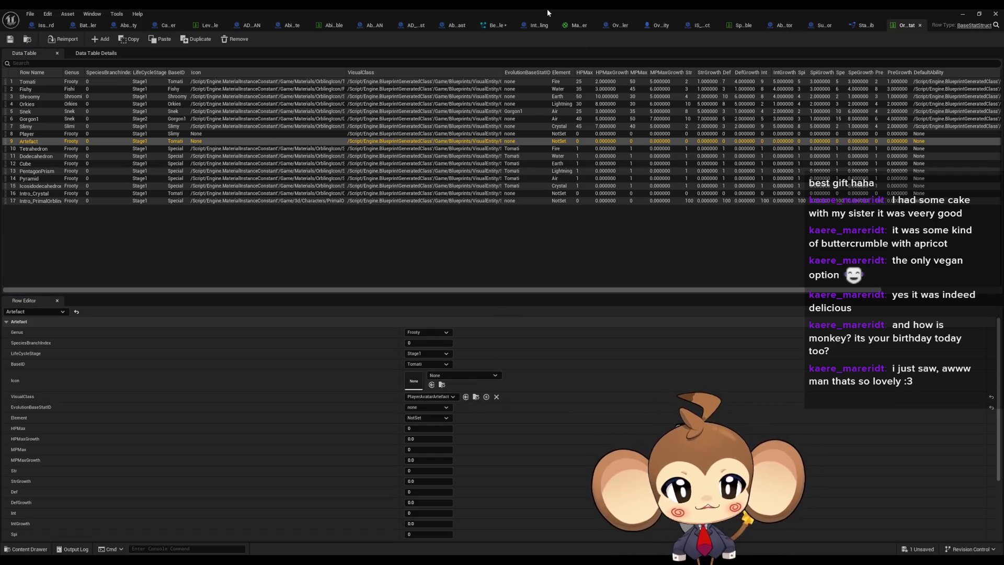
double_click(547, 8)
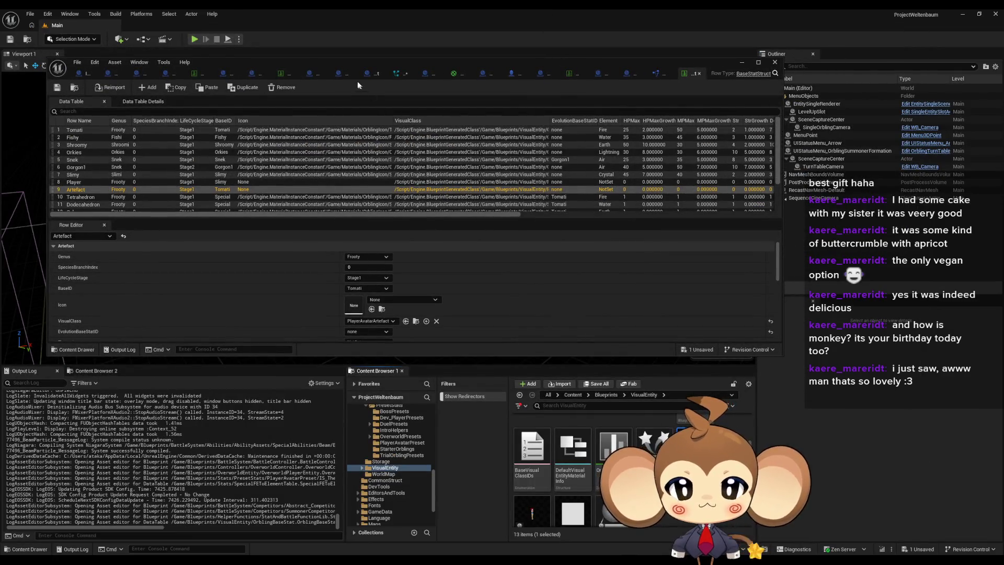
double_click(343, 62)
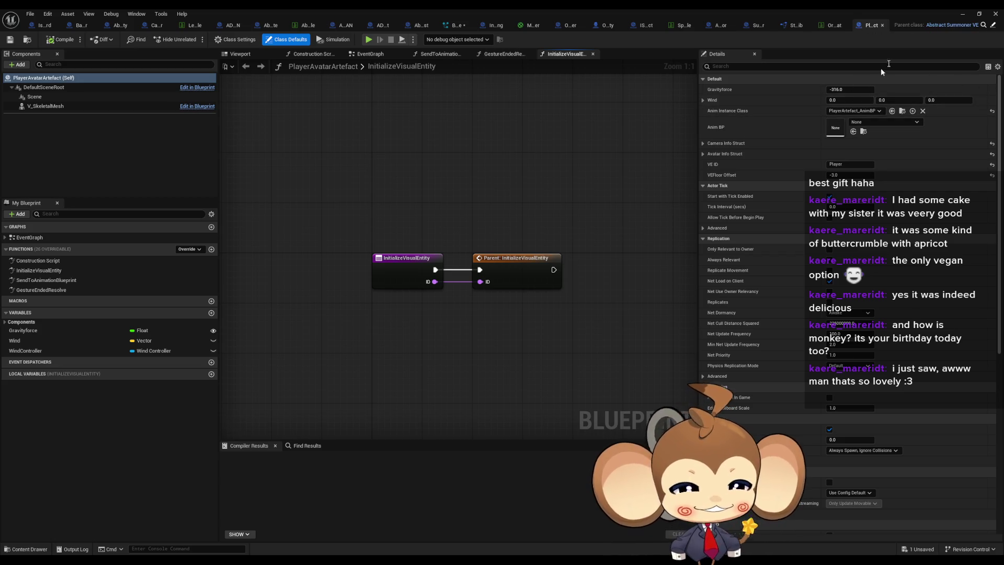
Step: Follow the Parent class link to Abstract_Summoner_VE
left_click(993, 26)
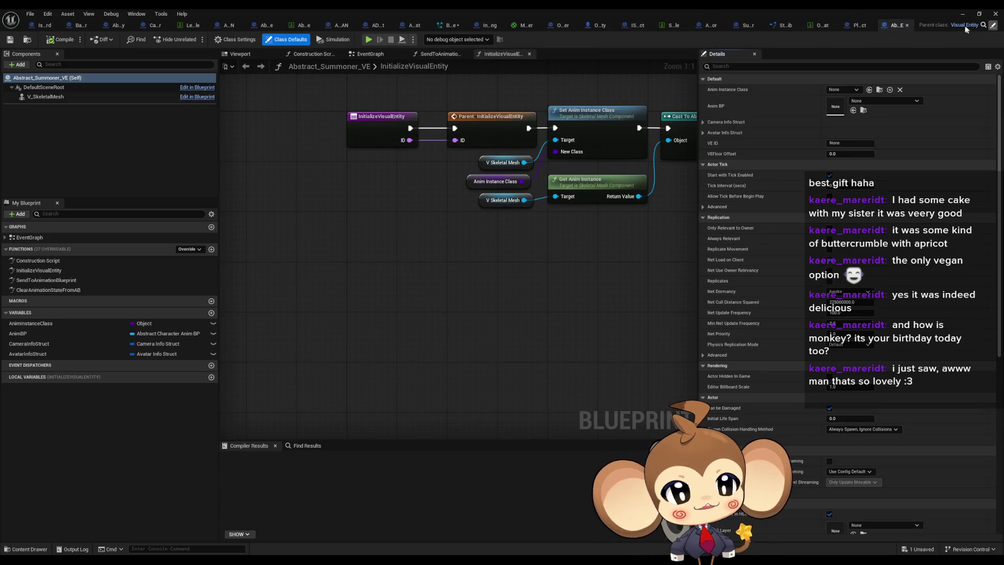
Step: Open the parent VisualEntity blueprint in a restored window and move GestureEndedResolve up-left
left_click(965, 26)
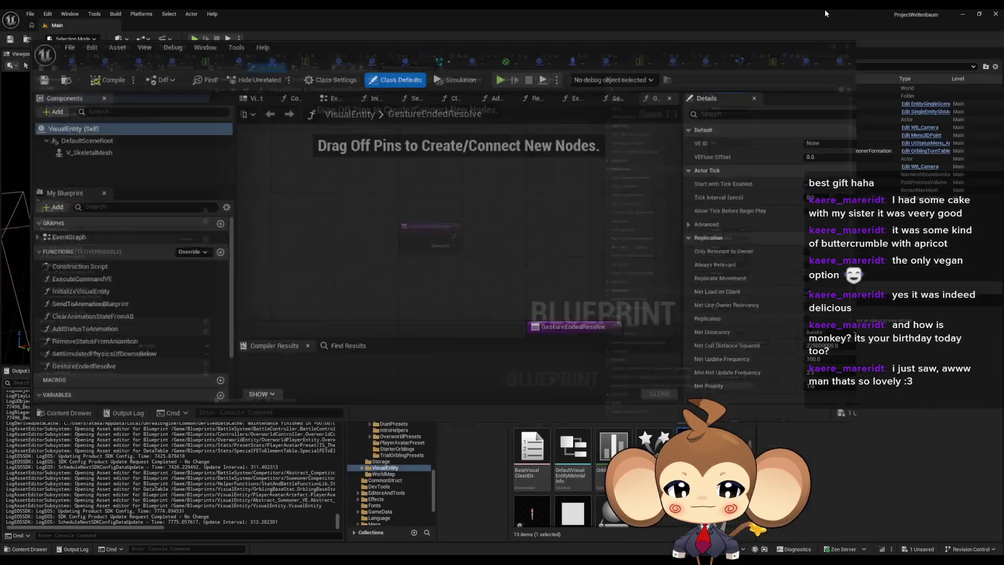
double_click(856, 16)
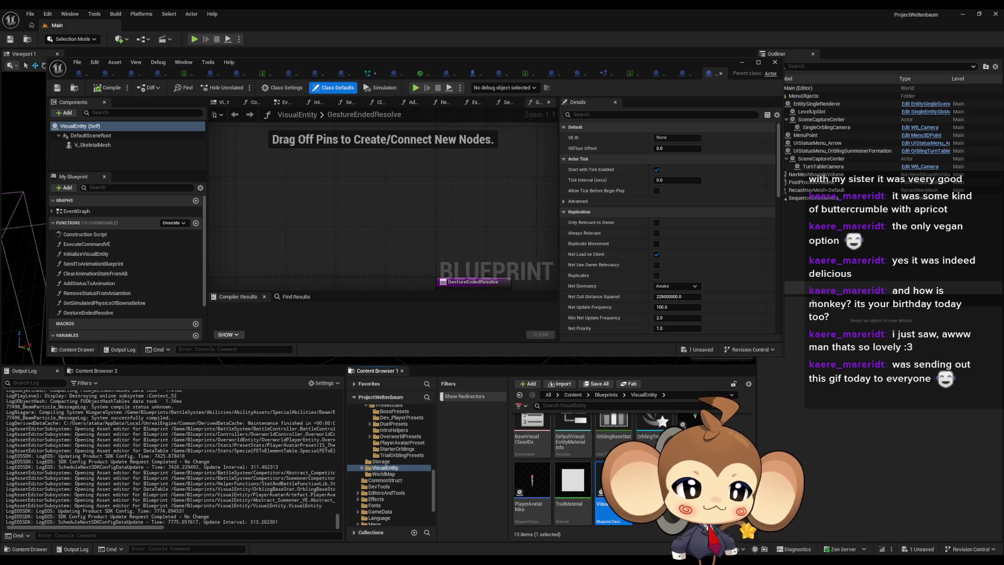
scroll(417, 225, "up", 4)
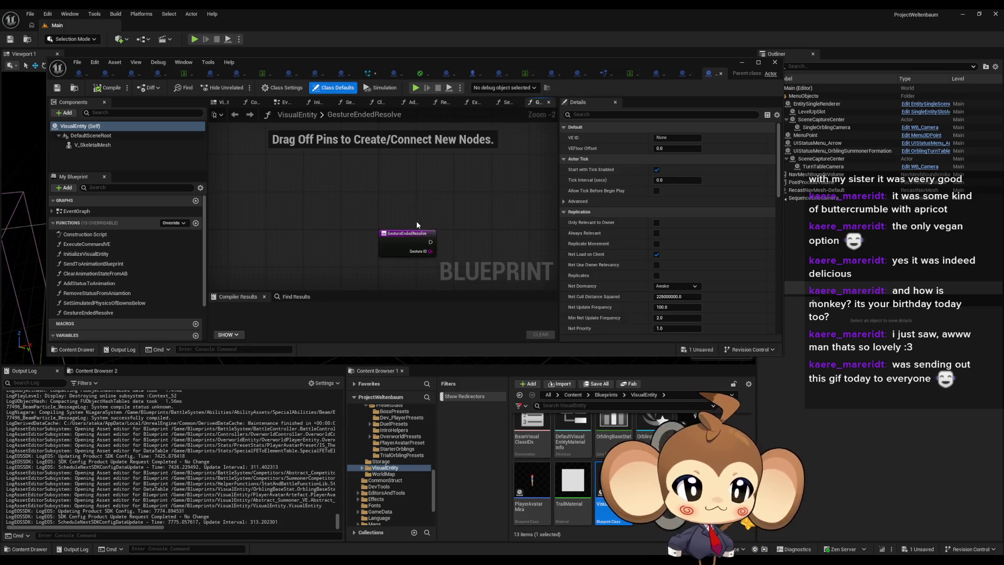
left_click_drag(409, 233, 409, 198)
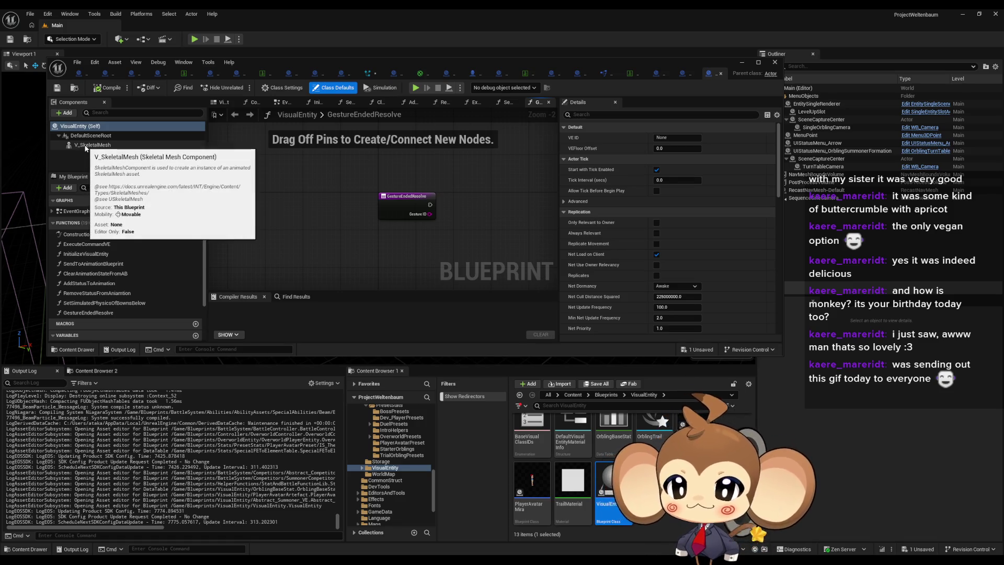
left_click_drag(382, 198, 306, 177)
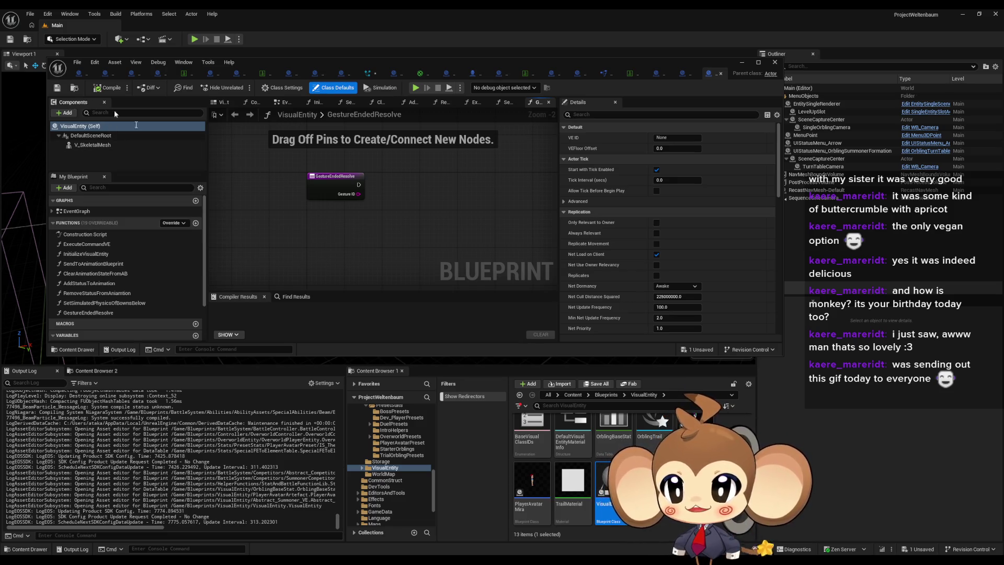
key("Home")
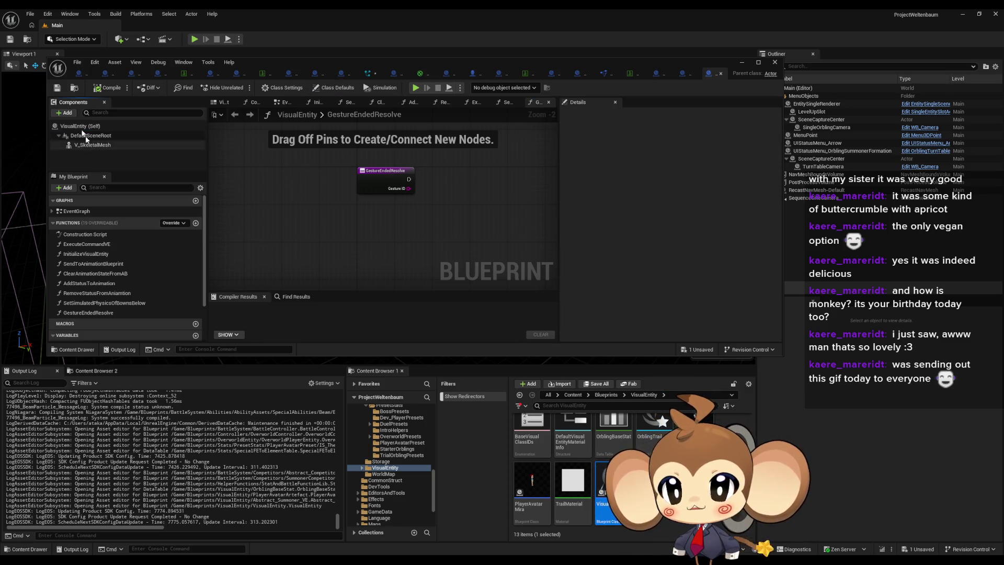
Step: Add a Scene component named HitPosition under DefaultSceneRoot and save with Ctrl+S
left_click(66, 114)
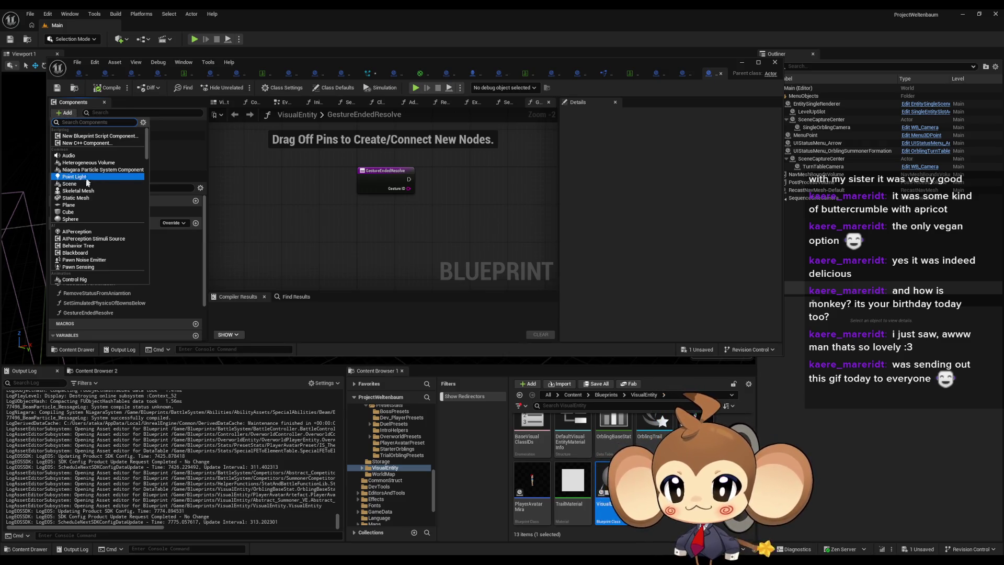
left_click(71, 184)
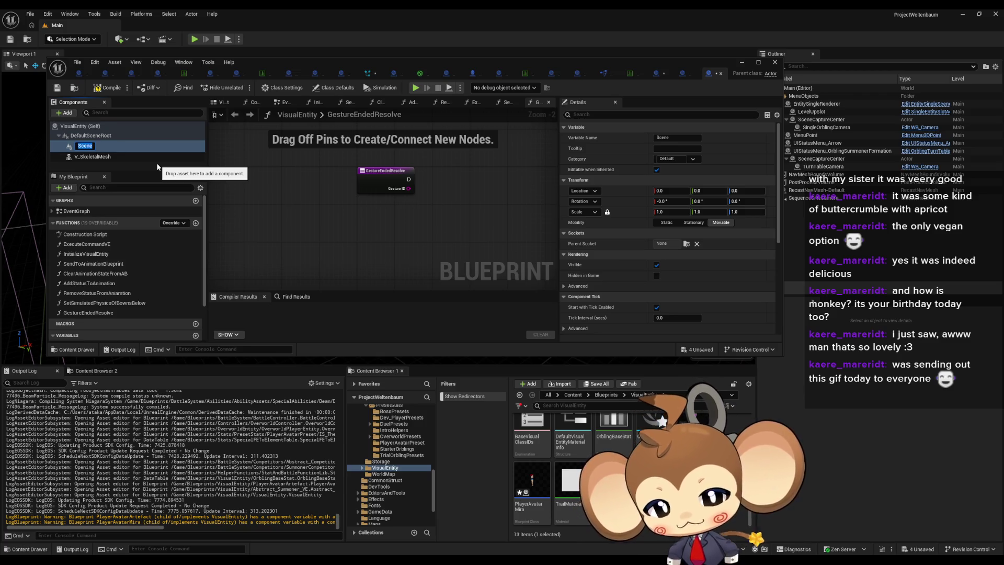
type("Hit")
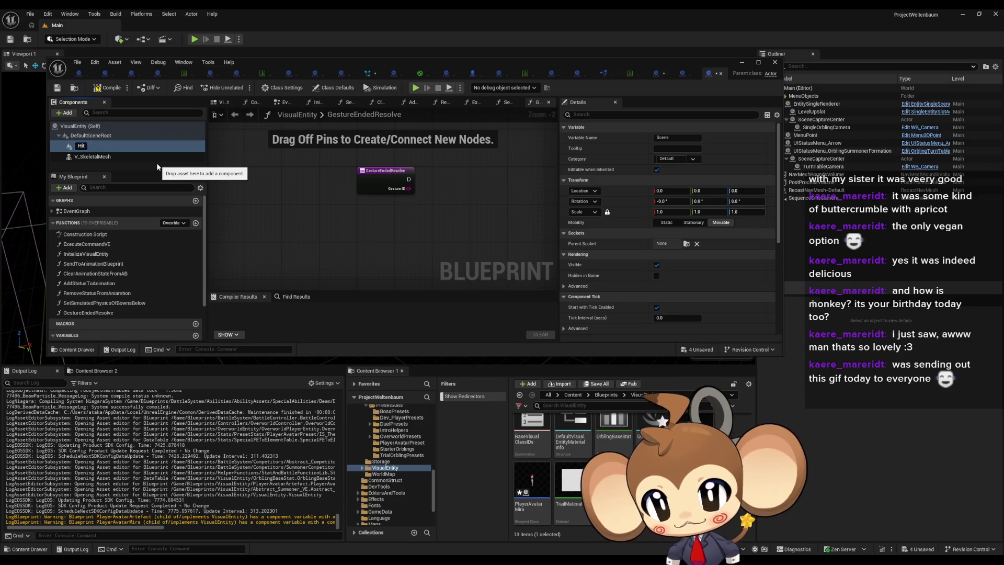
type("Position")
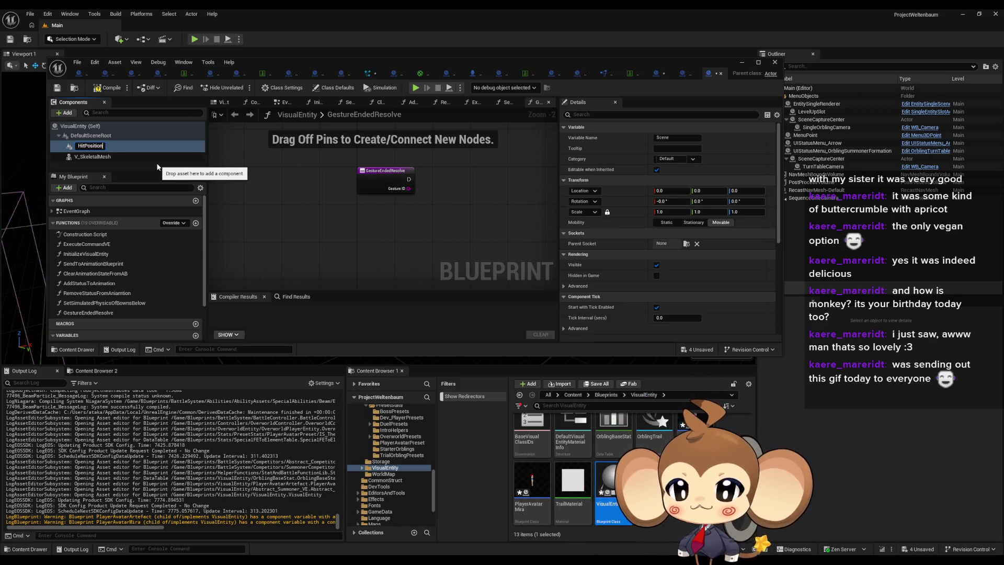
key("Return")
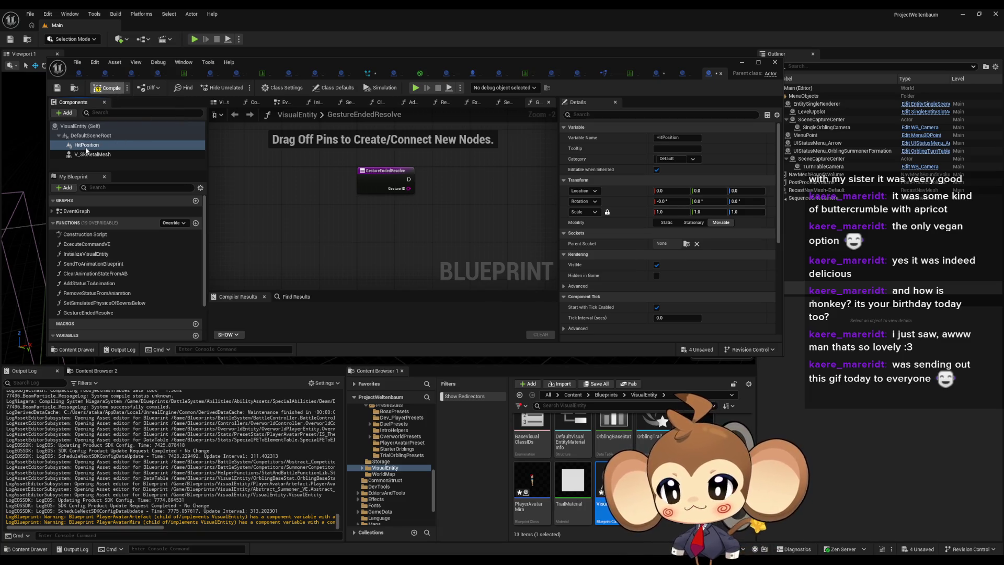
key("ctrl+s")
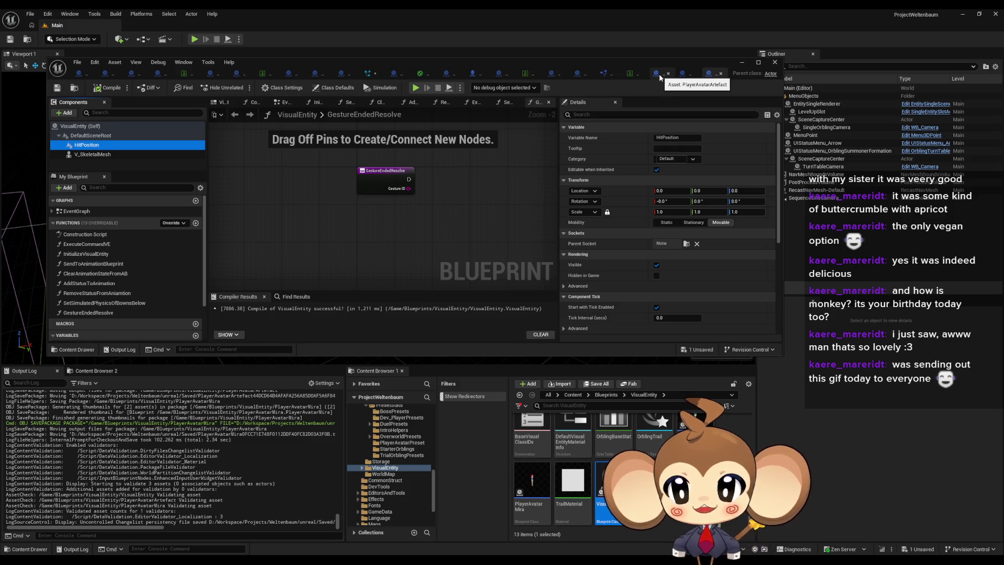
Step: In PlayerAvatarArtefact, raise the HitPosition component above the mesh to Z location 130
left_click(657, 73)
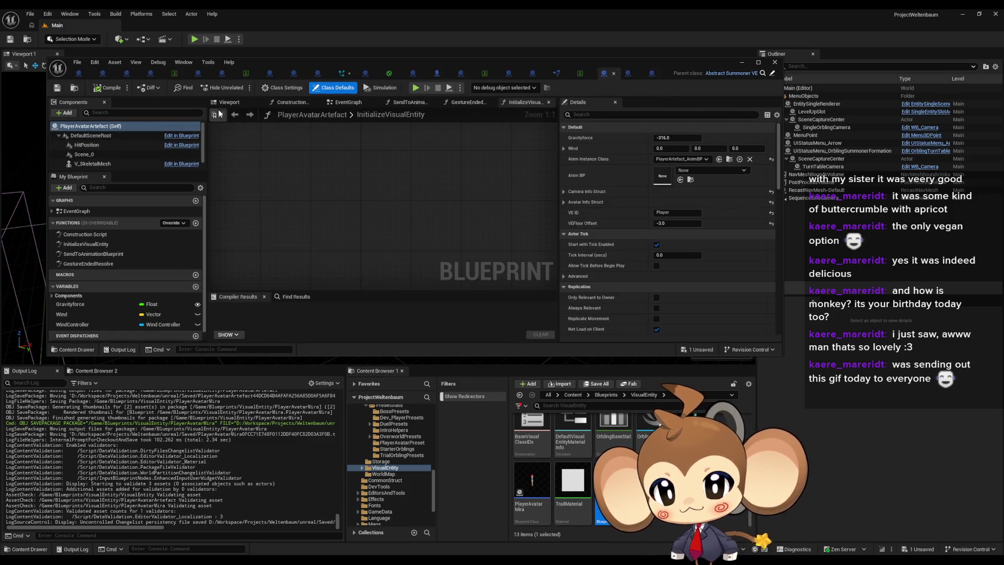
left_click(229, 102)
left_click(88, 145)
left_click_drag(401, 189, 387, 198)
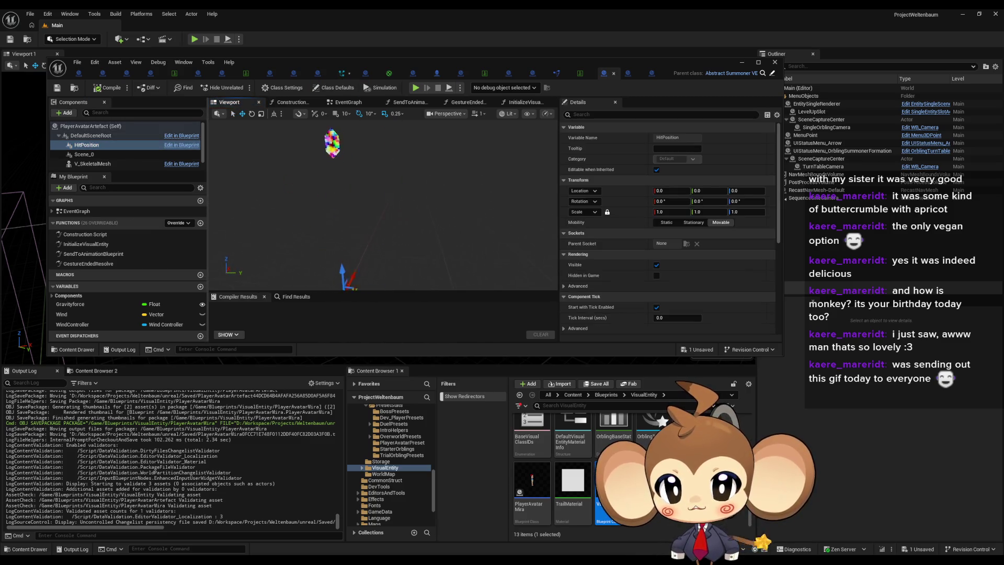
mouse_move(343, 264)
left_mouse_down()
mouse_move(352, 177)
mouse_move(343, 144)
mouse_move(352, 174)
mouse_move(341, 225)
mouse_move(325, 229)
mouse_move(322, 201)
left_mouse_up()
scroll(334, 204, "up", 3)
scroll(350, 237, "up", 2)
scroll(350, 237, "down", 5)
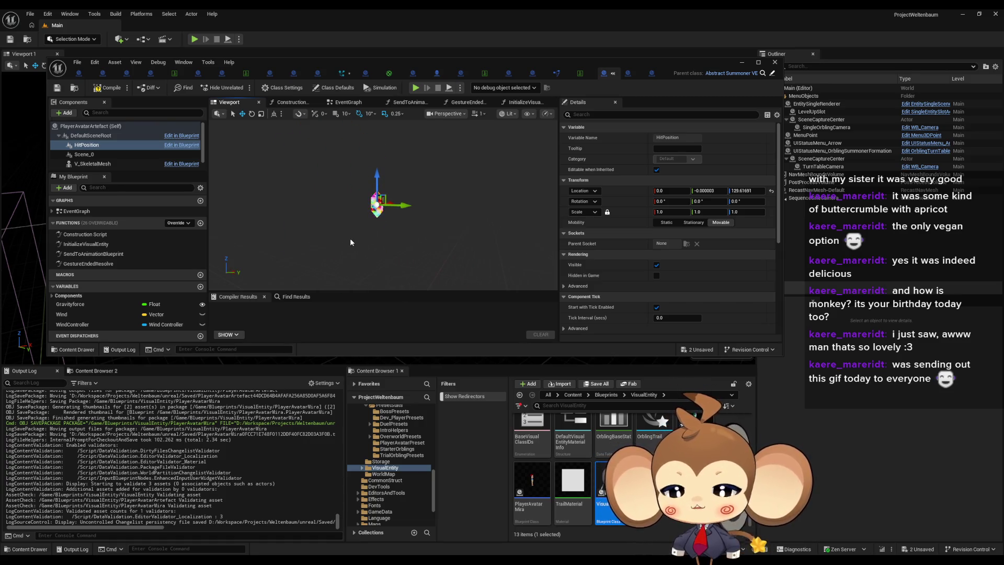
left_click(737, 190)
type("130")
key("Return")
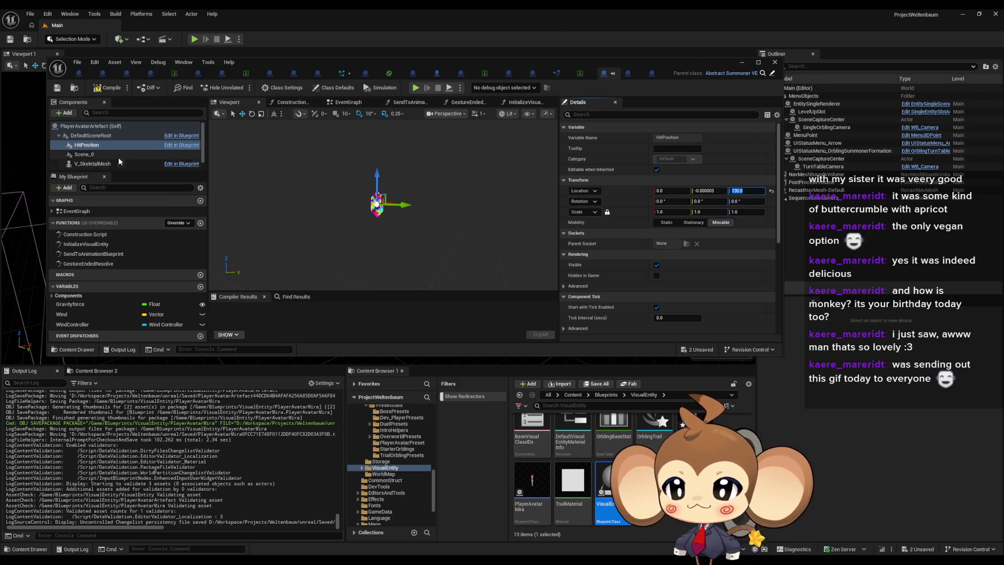
Step: Compile and save PlayerAvatarArtefact, then show BattleController in a maximized editor
left_click(102, 88)
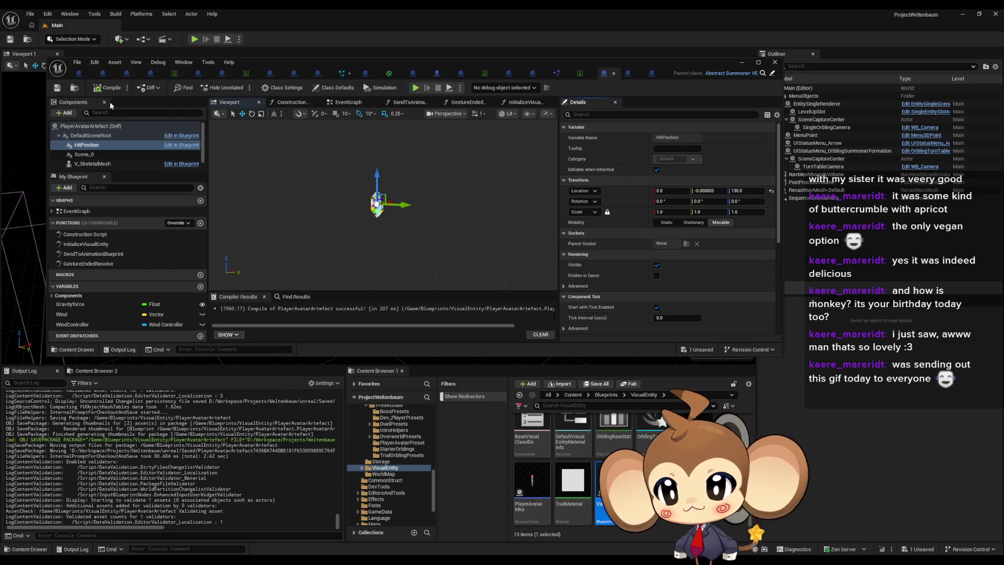
left_click(104, 73)
double_click(276, 59)
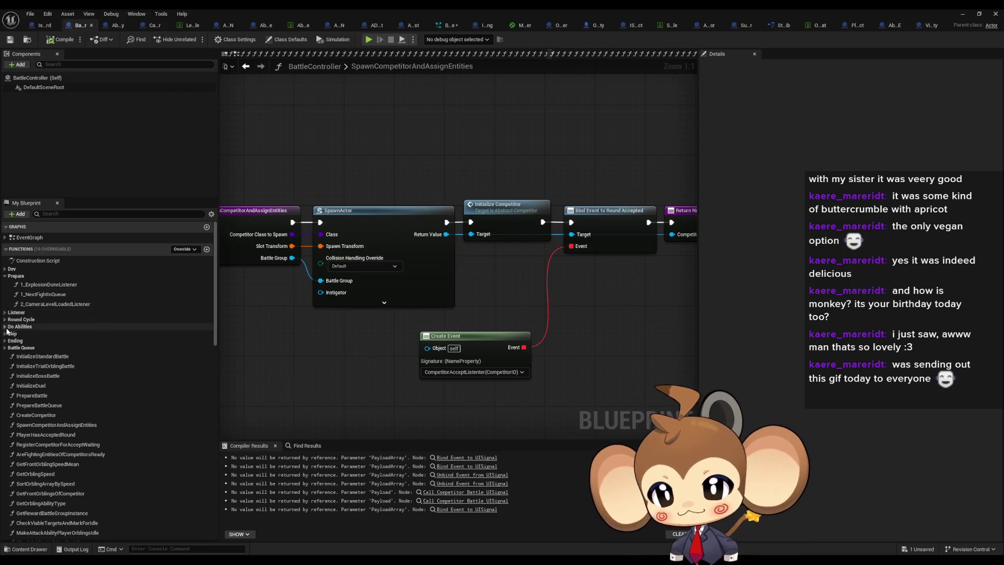
Step: Expand Do Abilities and open the FirstOrblingAbilityCallLoop and CreateAbility graphs
left_click(6, 326)
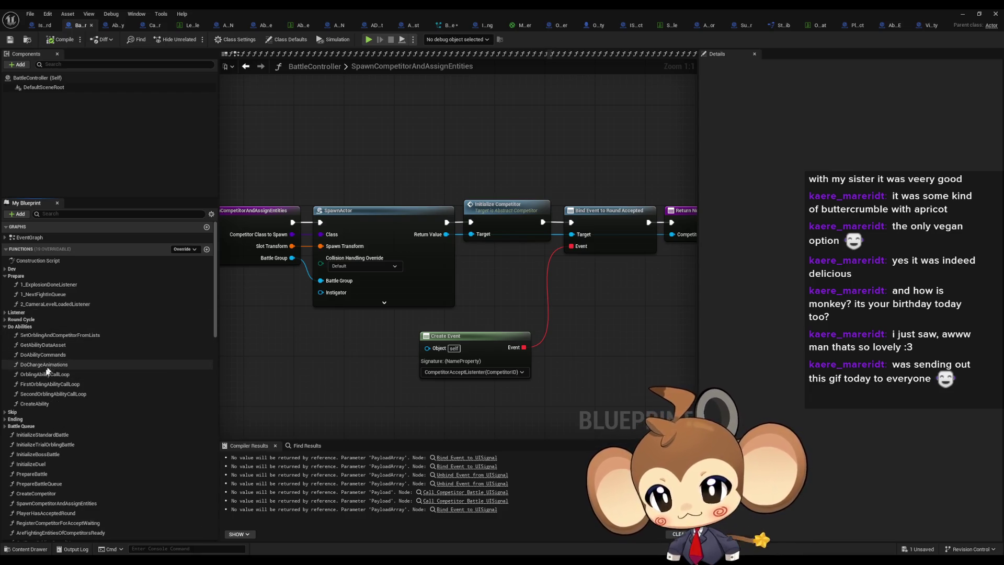
double_click(42, 385)
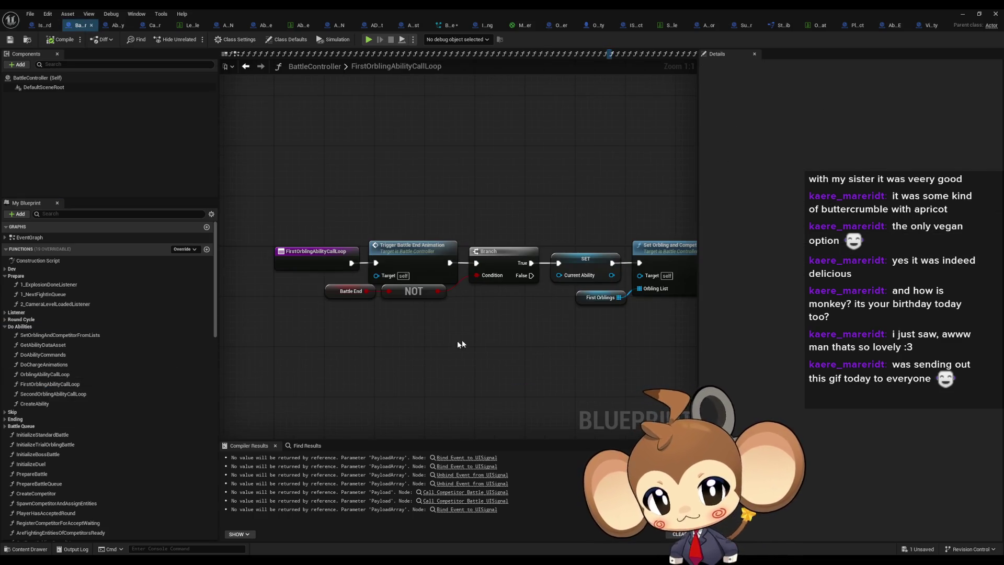
scroll(454, 340, "down", 1)
left_click_drag(455, 340, 325, 331)
scroll(312, 311, "down", 3)
double_click(35, 404)
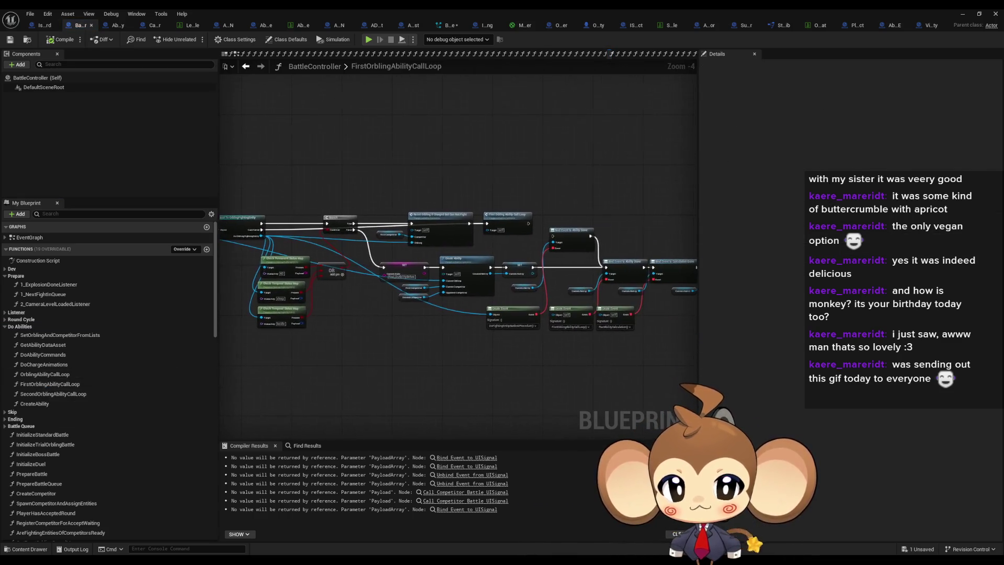
scroll(451, 250, "up", 4)
left_click_drag(472, 342, 440, 326)
Step: Open the Initialize Ability function from CreateAbility and survey its SET chain
left_click(632, 292)
left_click_drag(632, 293, 384, 306)
left_click(542, 303)
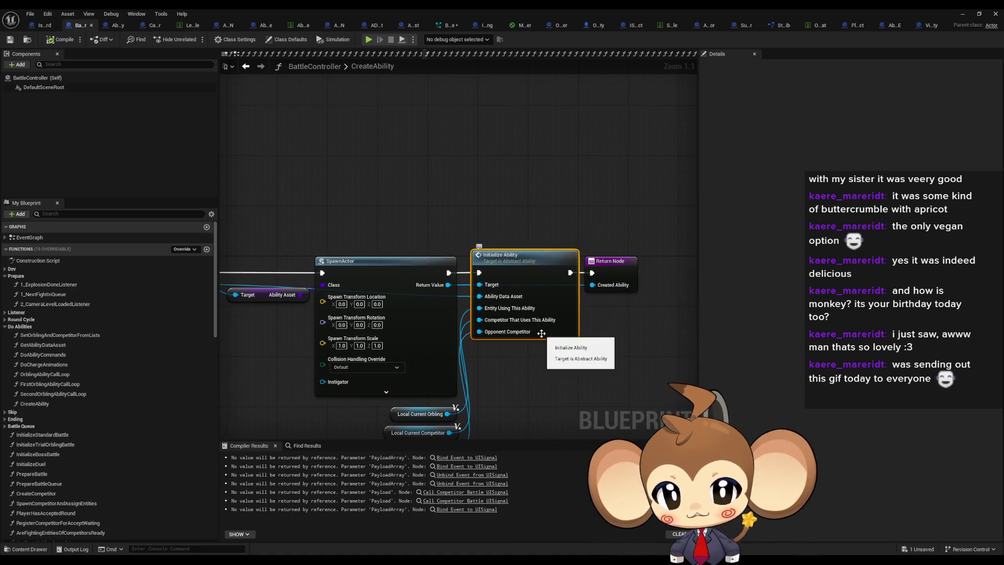
double_click(538, 268)
scroll(573, 306, "down", 1)
left_click_drag(573, 305, 380, 289)
left_click_drag(389, 326, 505, 288)
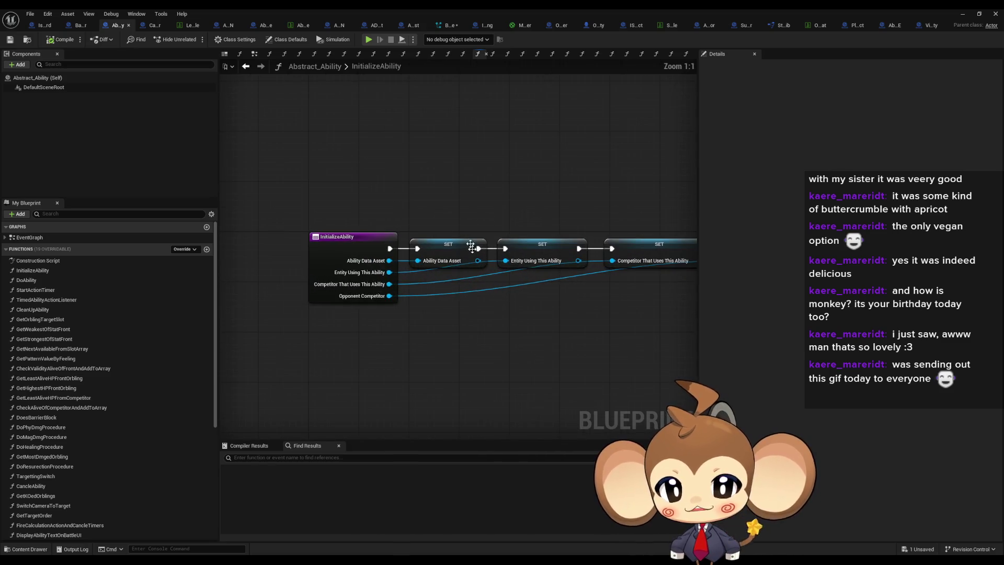
left_click(245, 66)
left_click_drag(448, 215, 402, 283)
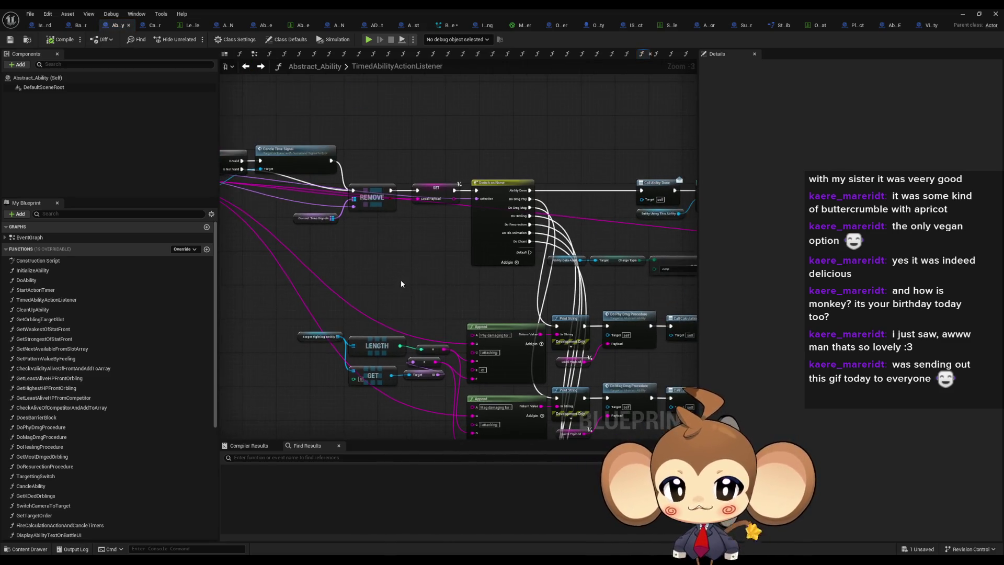
Step: Return to BattleController's Initialize Ability, then back along the FirstOrblingAbilityCallLoop call chain
left_click(73, 25)
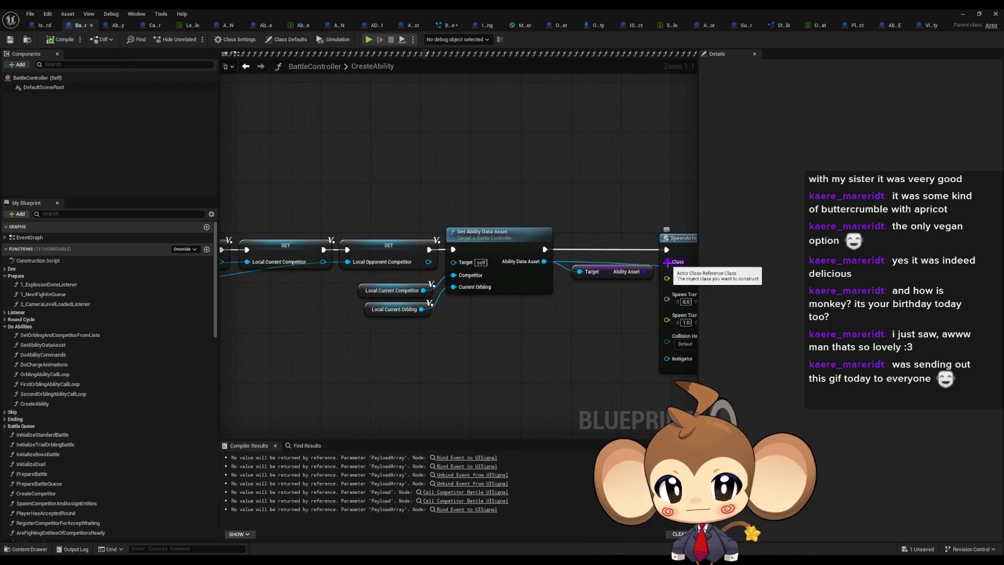
left_click_drag(598, 245, 537, 257)
left_click(649, 259)
key("Home")
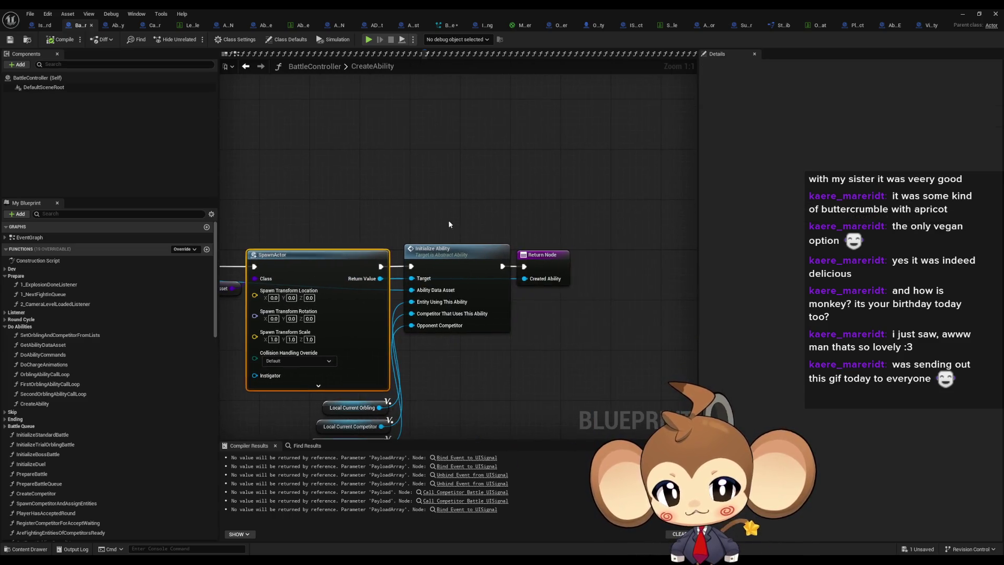
left_click(247, 70)
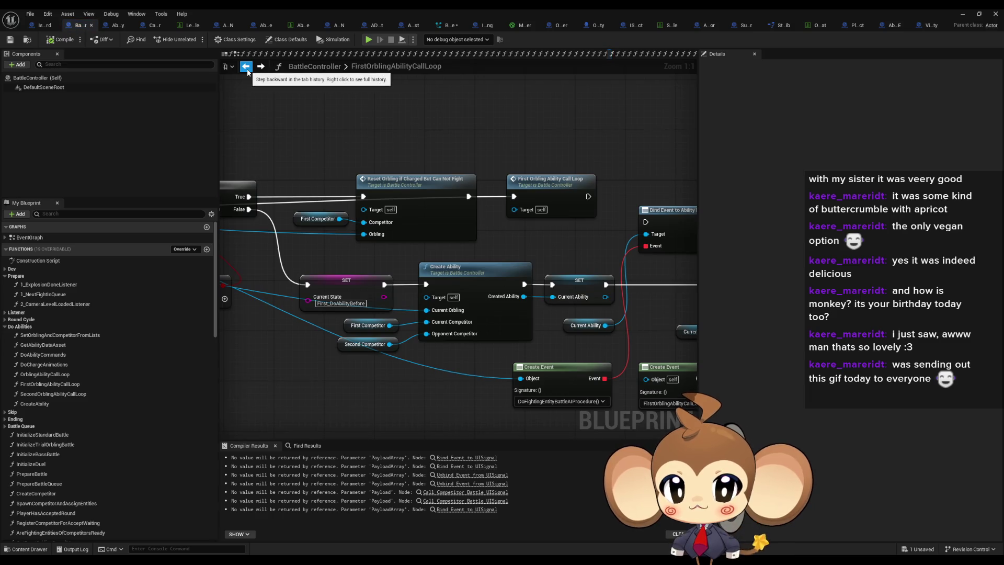
mouse_move(525, 243)
left_mouse_down()
mouse_move(267, 187)
mouse_move(161, 179)
left_mouse_up()
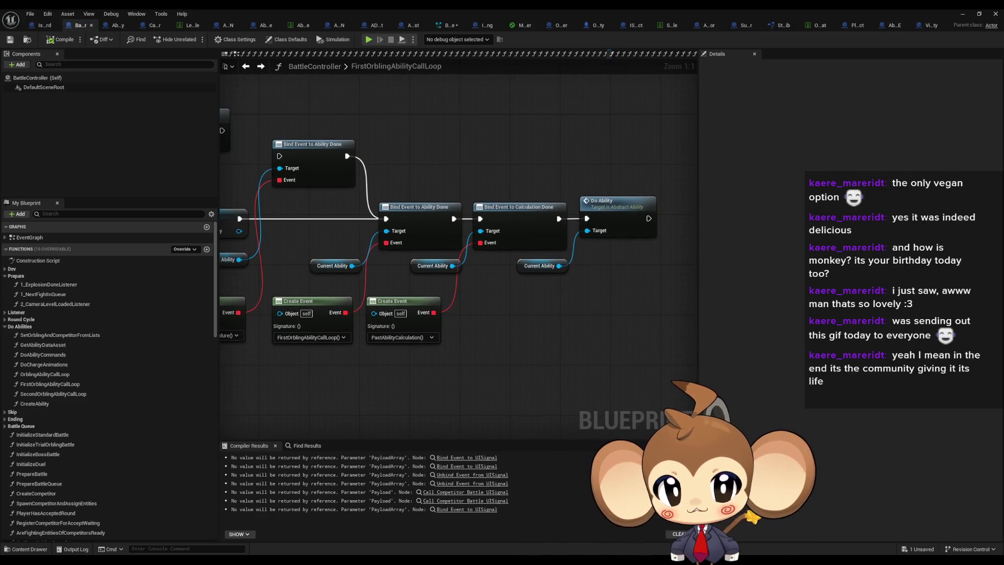
Step: Open Do Ability, then its TargettingSwitch function, and select Set Actor Transform
left_click(628, 208)
double_click(628, 208)
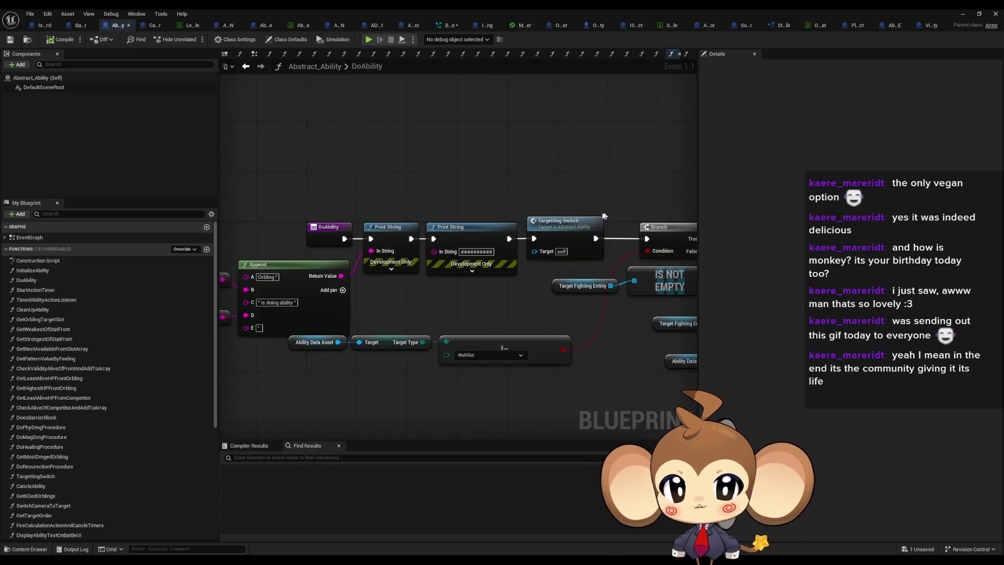
left_click(559, 221)
left_click_drag(560, 221, 147, 197)
mouse_move(744, 370)
left_mouse_down()
mouse_move(316, 367)
mouse_move(366, 366)
mouse_move(470, 240)
mouse_move(512, 434)
mouse_move(764, 366)
left_mouse_up()
left_click_drag(224, 220, 410, 317)
double_click(347, 314)
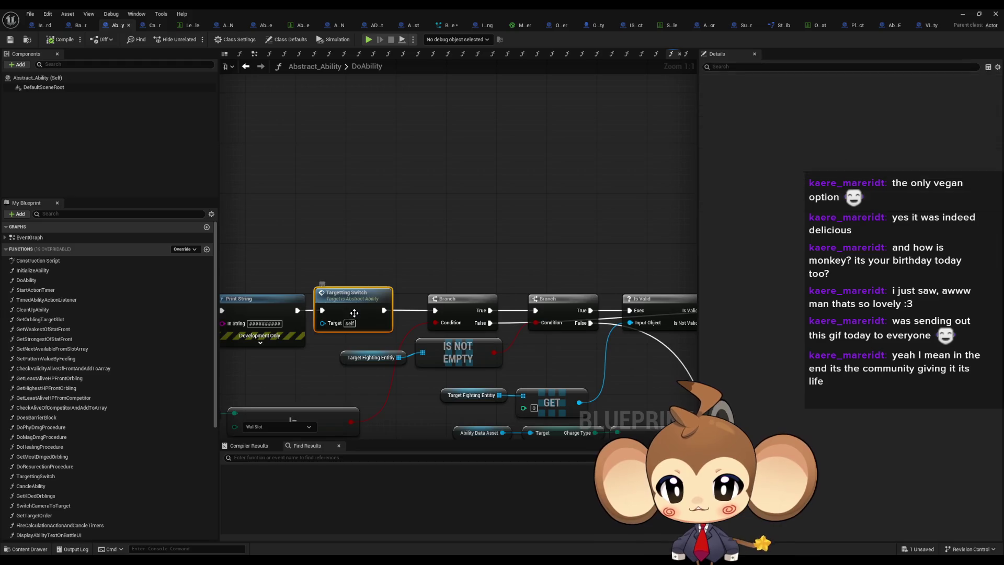
left_click(591, 188)
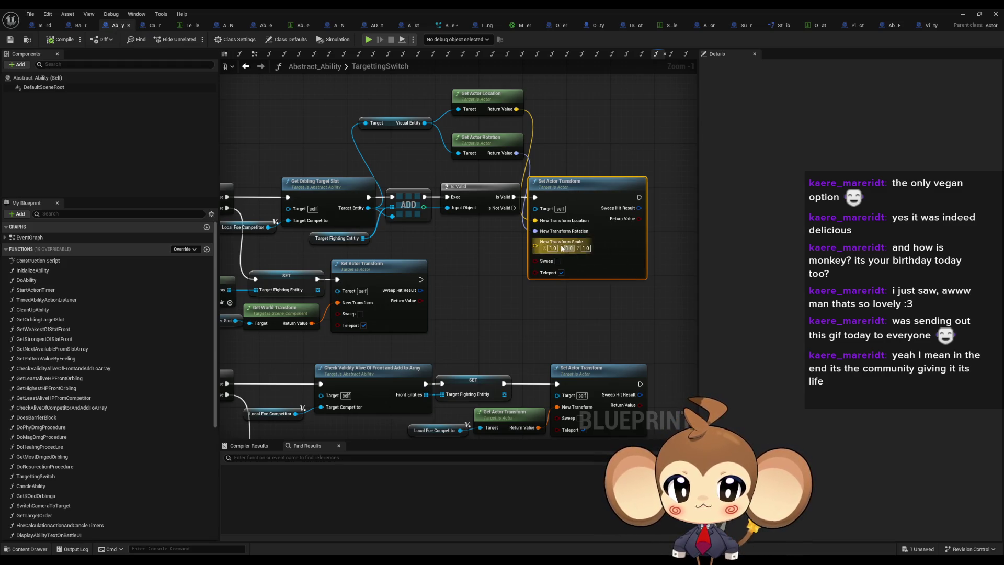
Step: Add a Get Hit Position getter wired from the Visual Entity output
left_click_drag(386, 94, 504, 164)
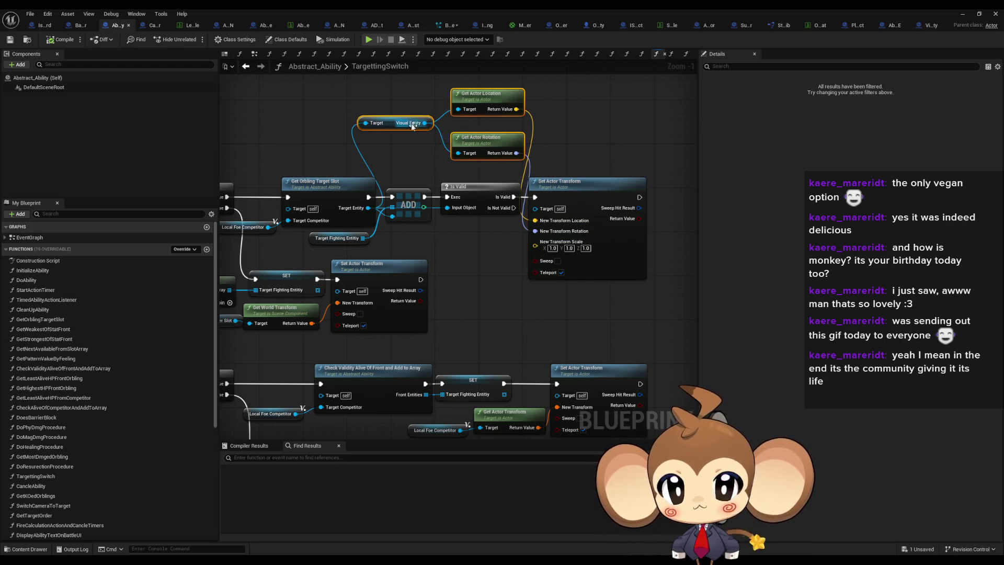
left_click(501, 92)
left_click(482, 102)
mouse_move(424, 123)
left_mouse_down()
mouse_move(455, 110)
mouse_move(434, 235)
mouse_move(360, 176)
left_mouse_up()
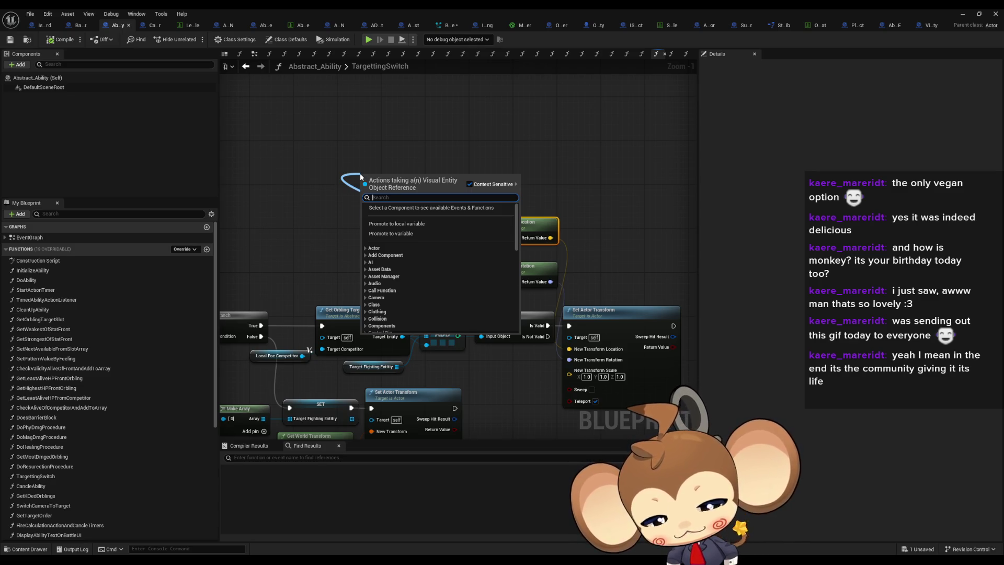
type("hitpos get")
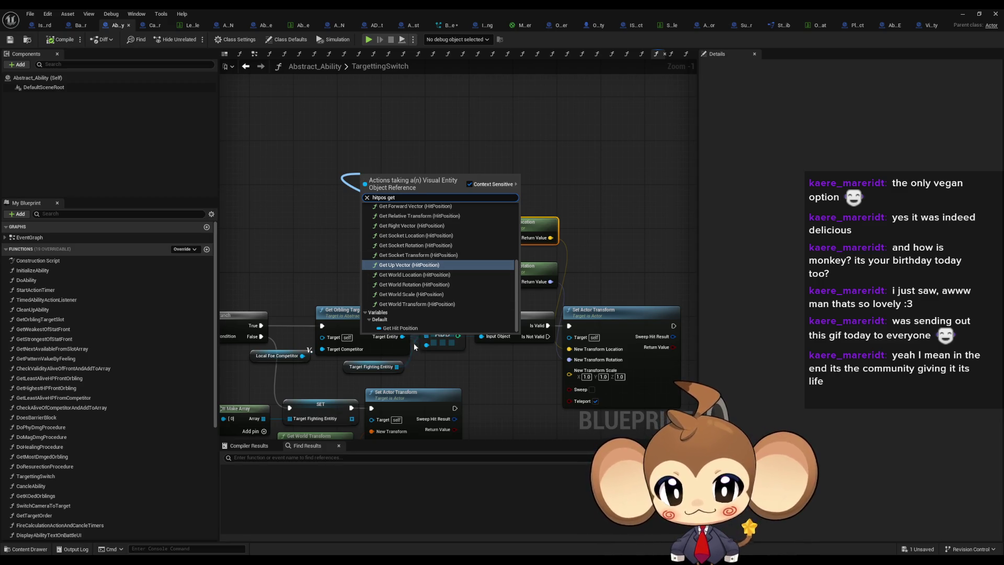
left_click(407, 328)
Step: Add Get World Location from Hit Position and compile Abstract_Ability
left_click_drag(424, 180, 463, 169)
type("get actor")
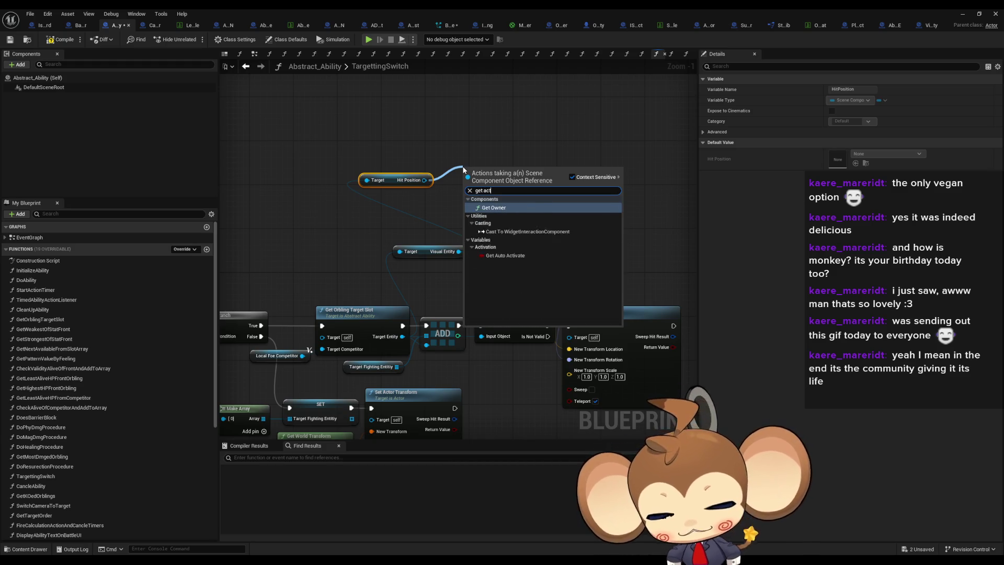
type("get posi")
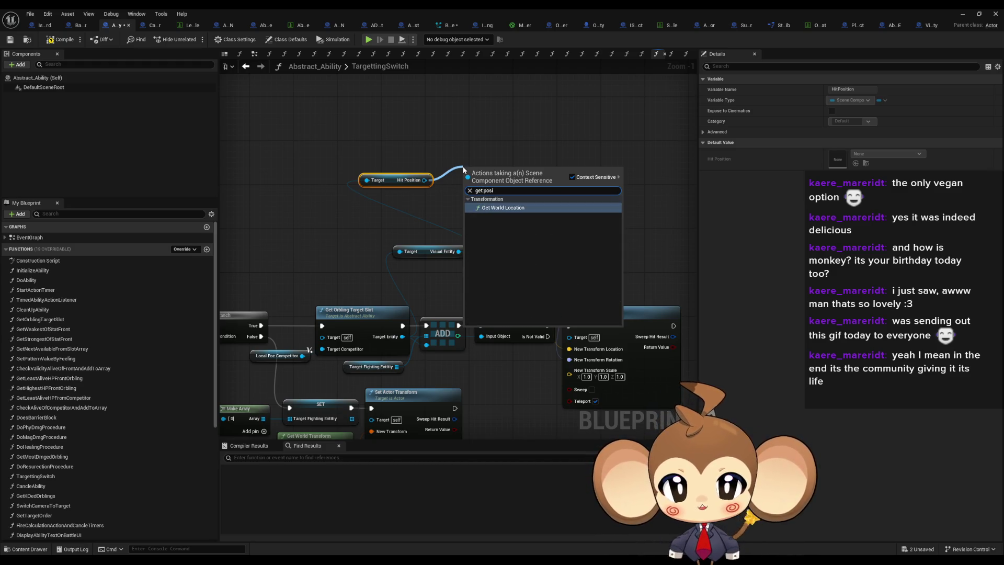
key("Return")
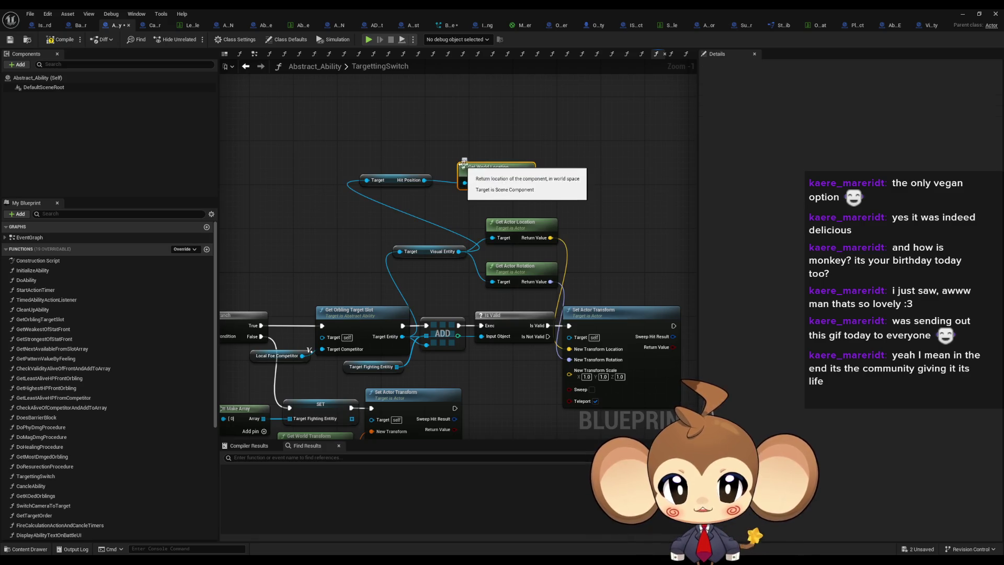
mouse_move(492, 172)
left_mouse_down()
mouse_move(427, 155)
mouse_move(543, 234)
mouse_move(536, 276)
mouse_move(504, 332)
left_mouse_up()
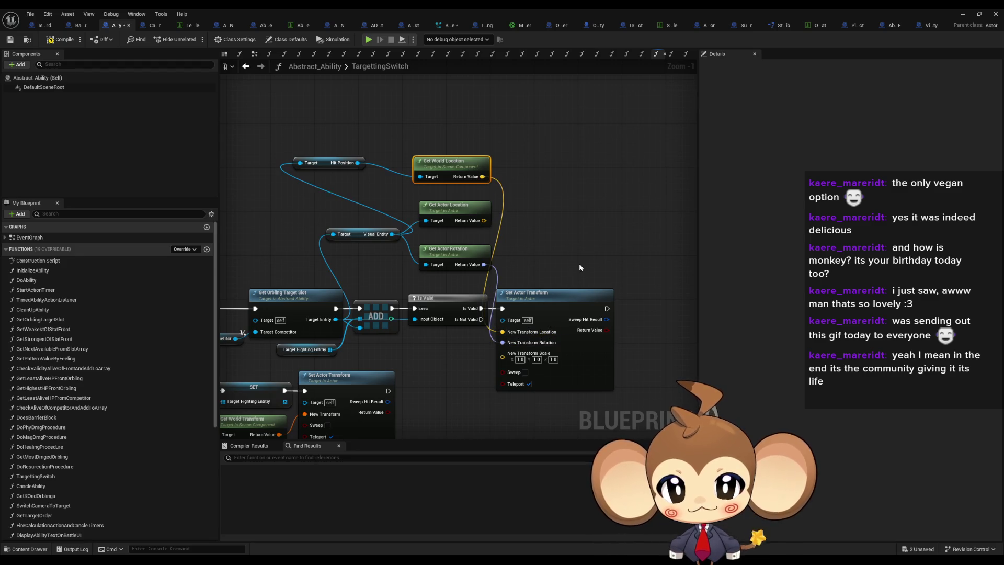
left_click(573, 237)
left_click(60, 42)
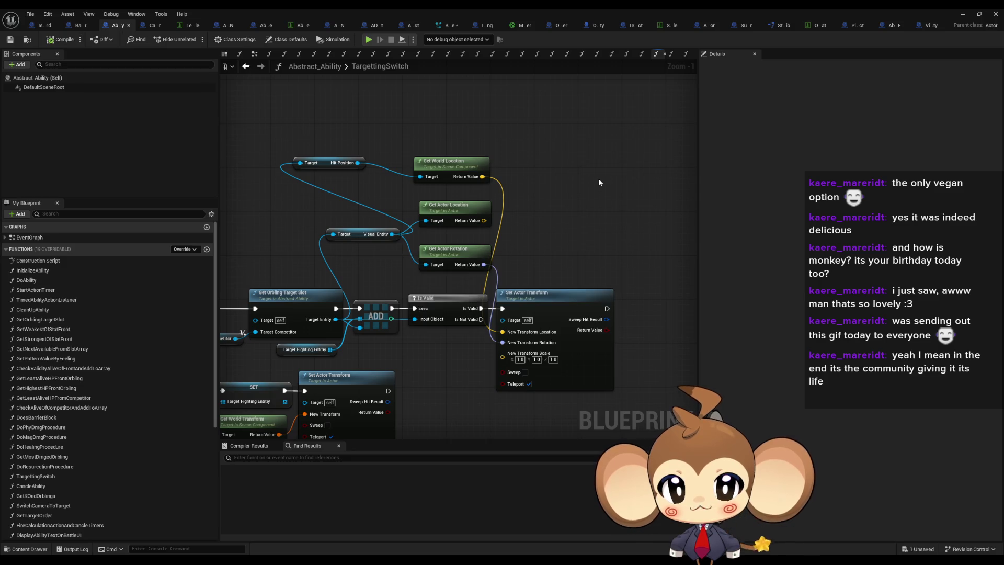
left_click_drag(513, 226, 583, 210)
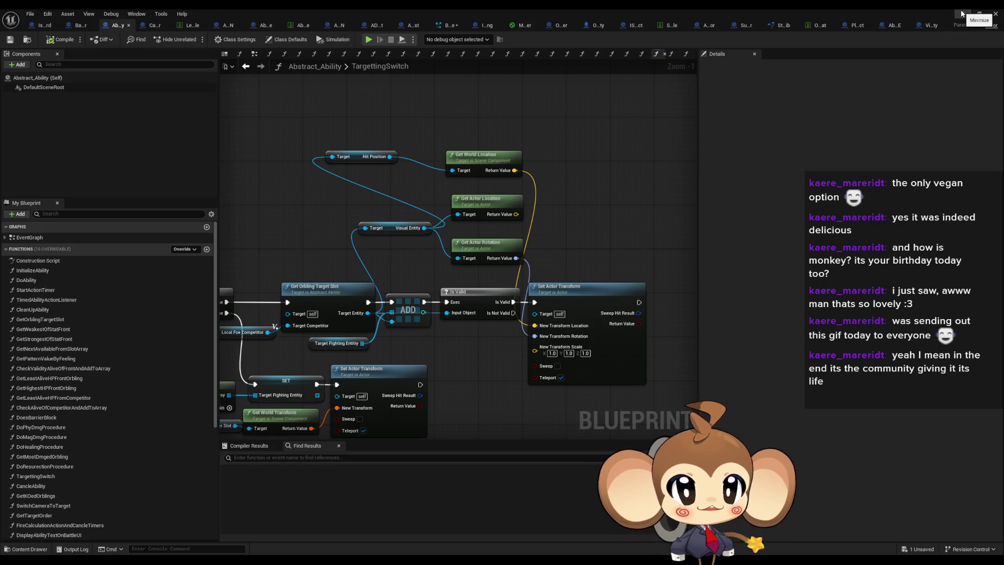
left_click(961, 13)
key("alt+Tab")
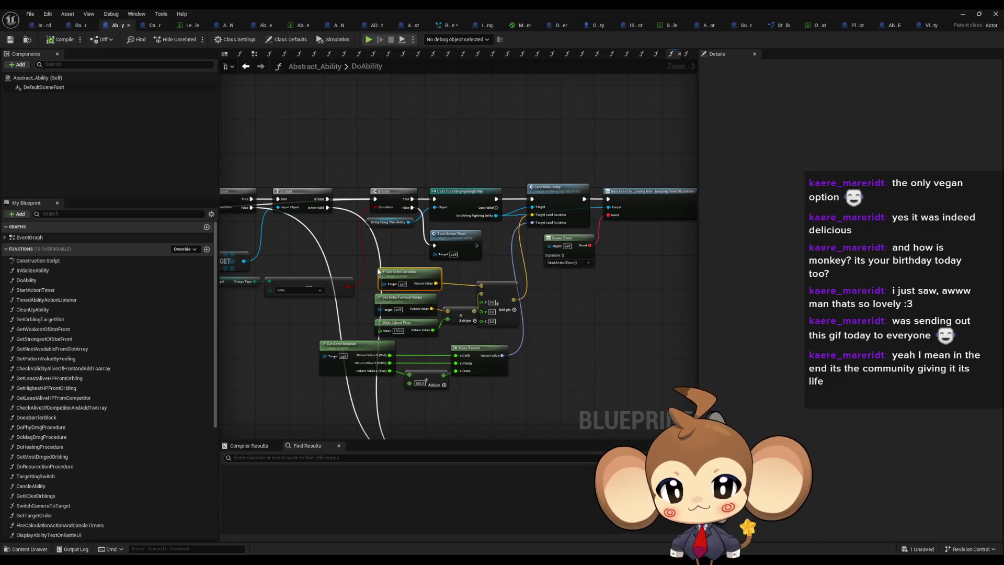
Step: Minimize the Blueprint editor and launch Play In Editor on the Main level
left_click(960, 13)
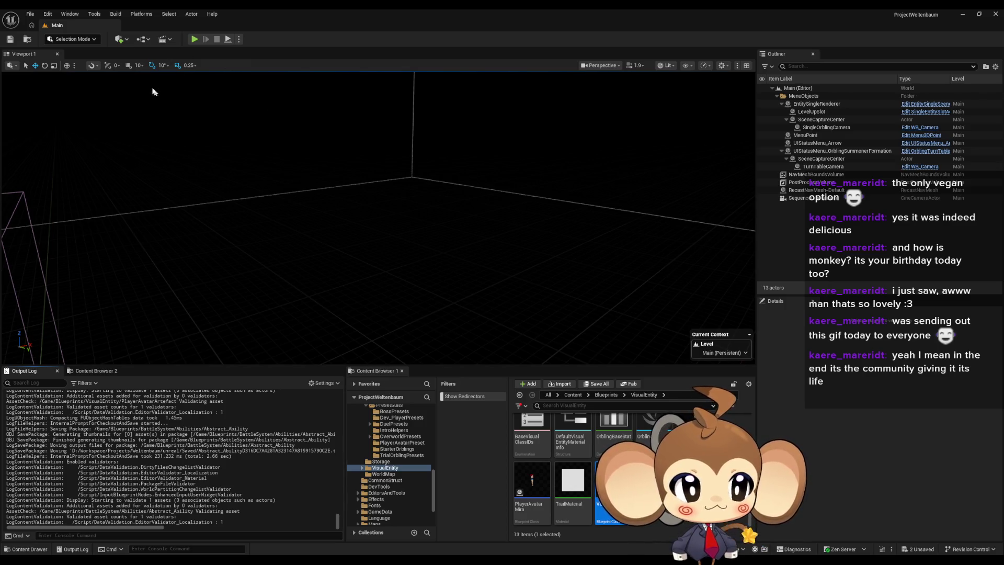
left_click(195, 39)
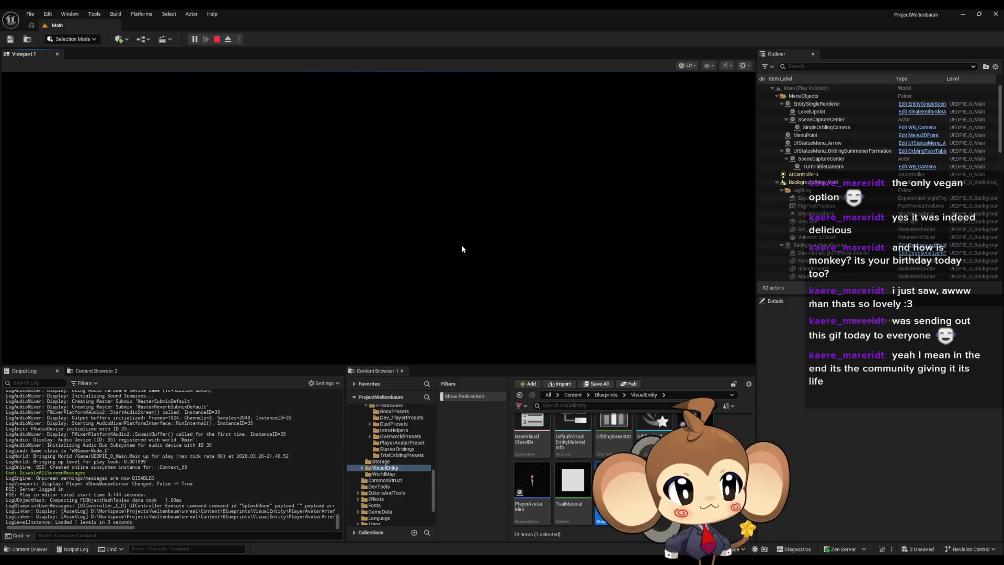
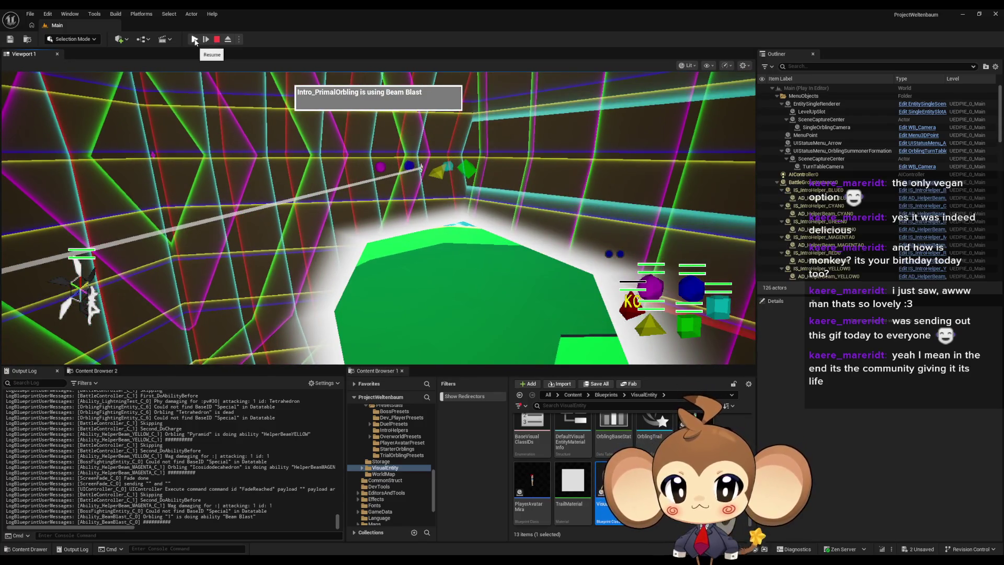
Step: Pause the Beam Blast test, eject to look around the scene, then stop play-in-editor
left_click(195, 40)
left_click(228, 40)
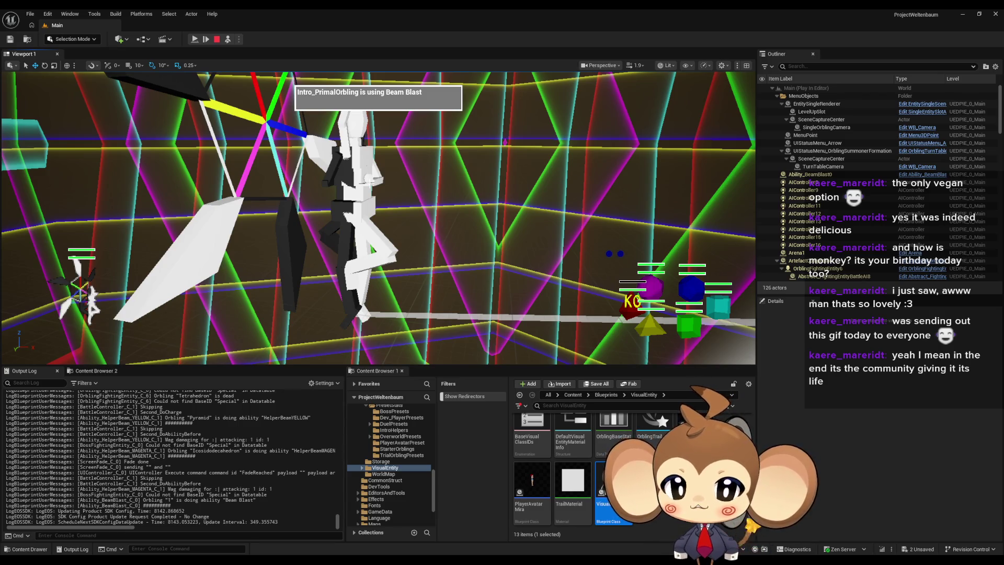
left_click(218, 40)
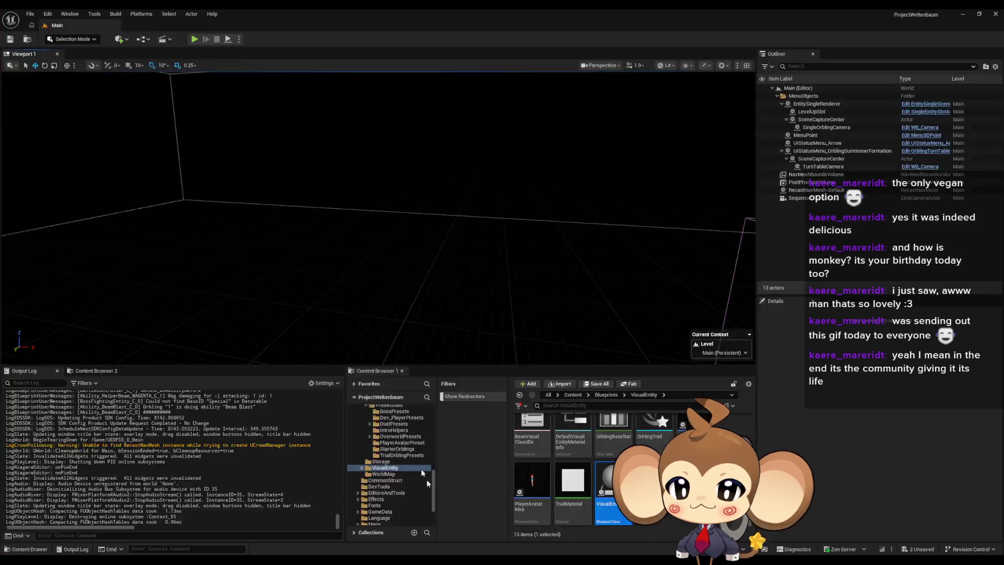
Step: Add a Scene component named AbilityStartPosition under VisualEntity's DefaultSceneRoot and compile
left_click(460, 528)
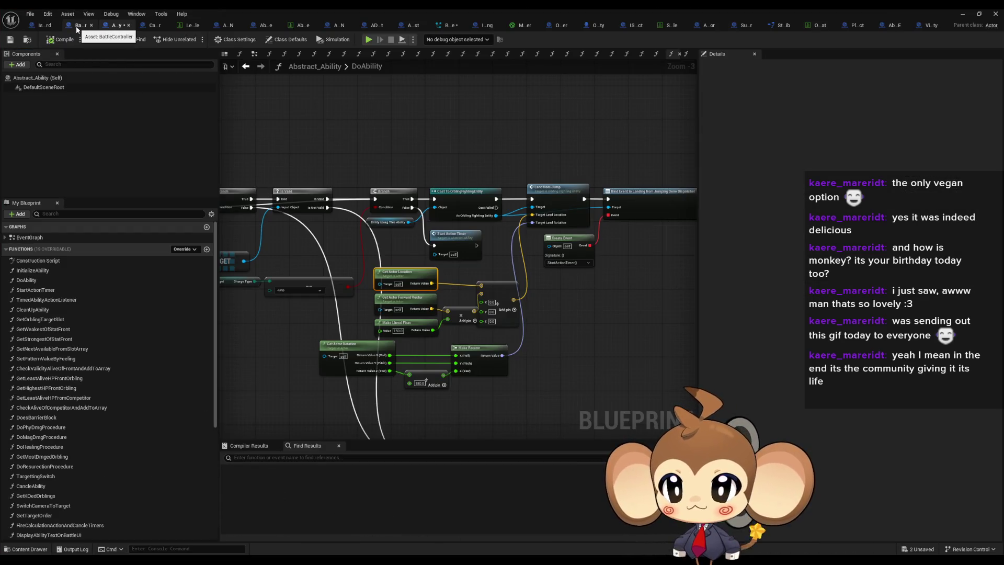
left_click(929, 28)
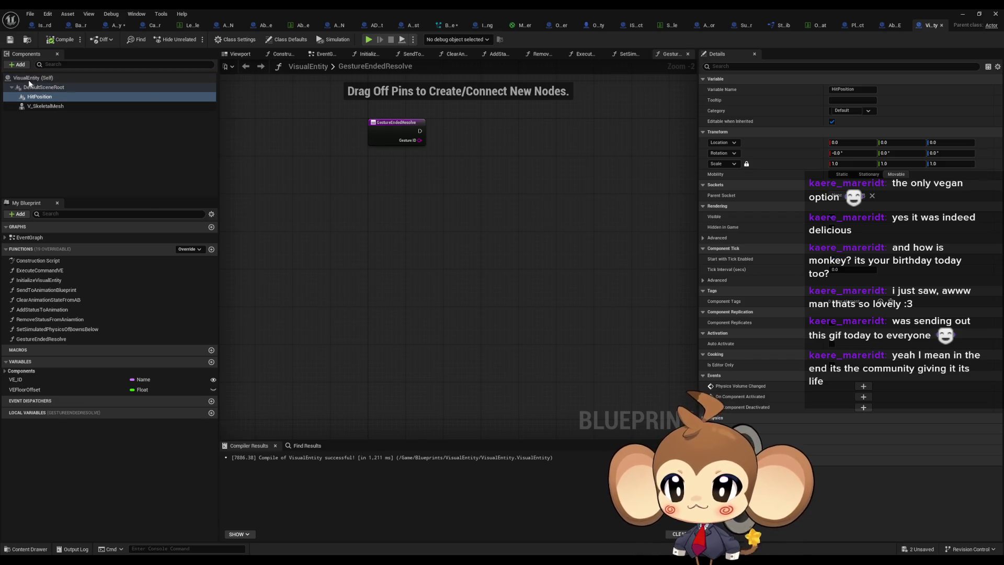
left_click(18, 64)
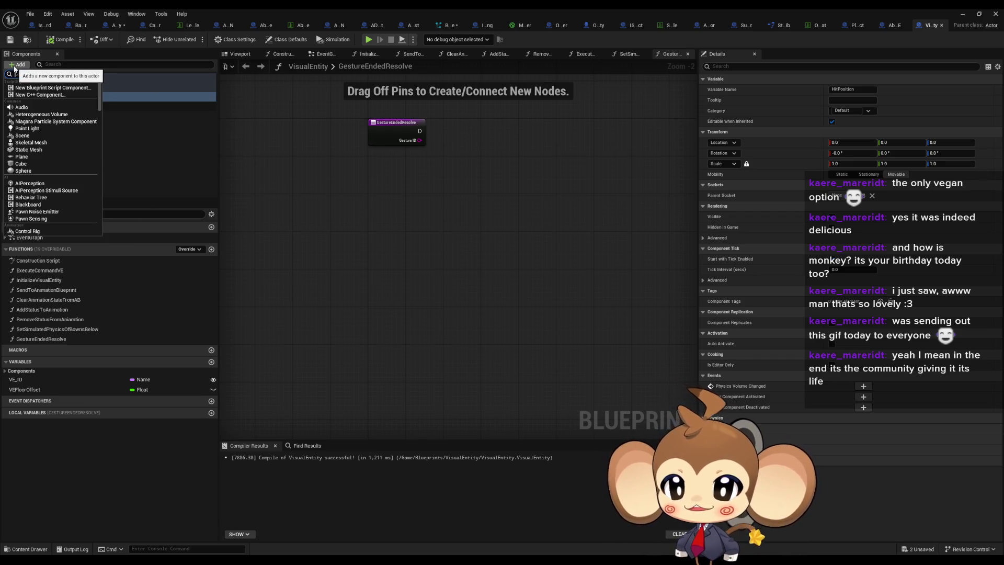
left_click(23, 135)
type("AbilityStartPosition")
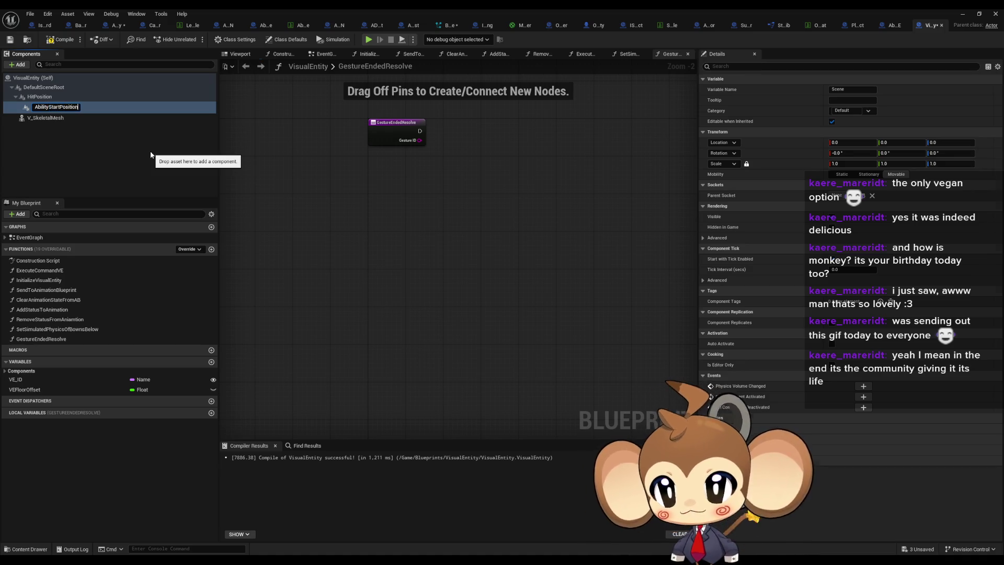
key("Return")
left_click_drag(50, 107, 32, 97)
left_click(62, 41)
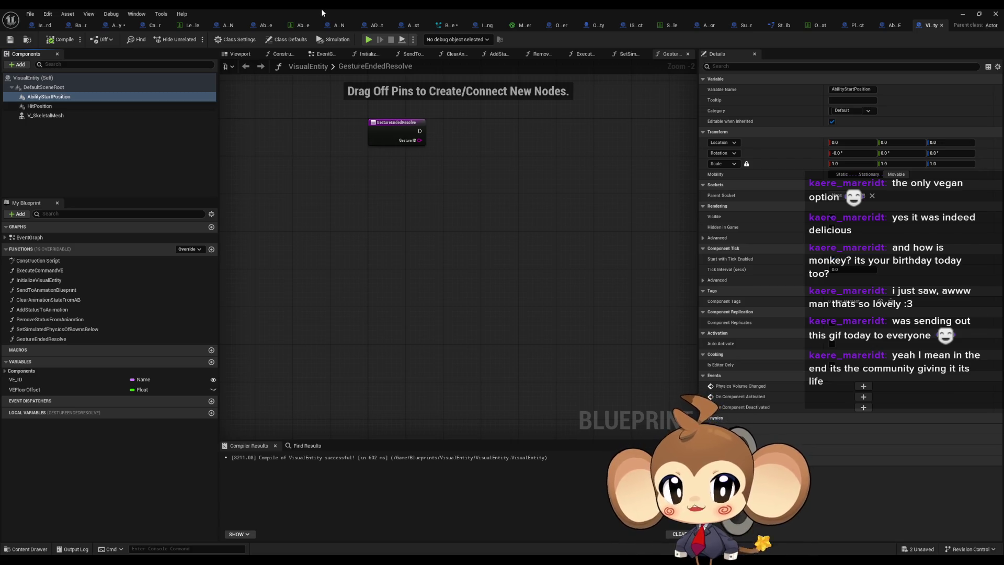
double_click(321, 8)
scroll(639, 420, "up", 3)
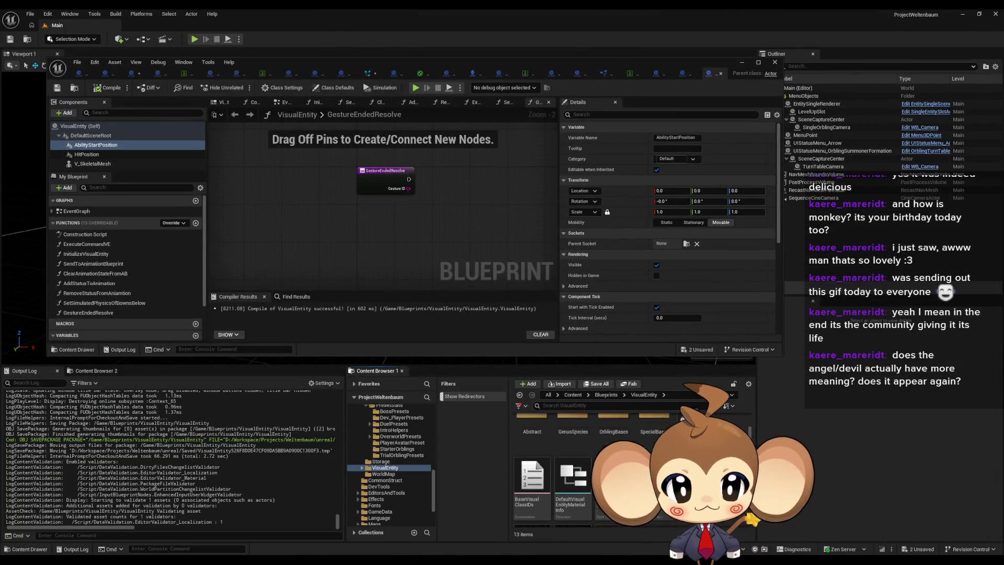
Step: Open the DummyPrimalOrbling Blueprint from SpecialBases > DummyPrimalOrbling and show its Viewport
double_click(639, 426)
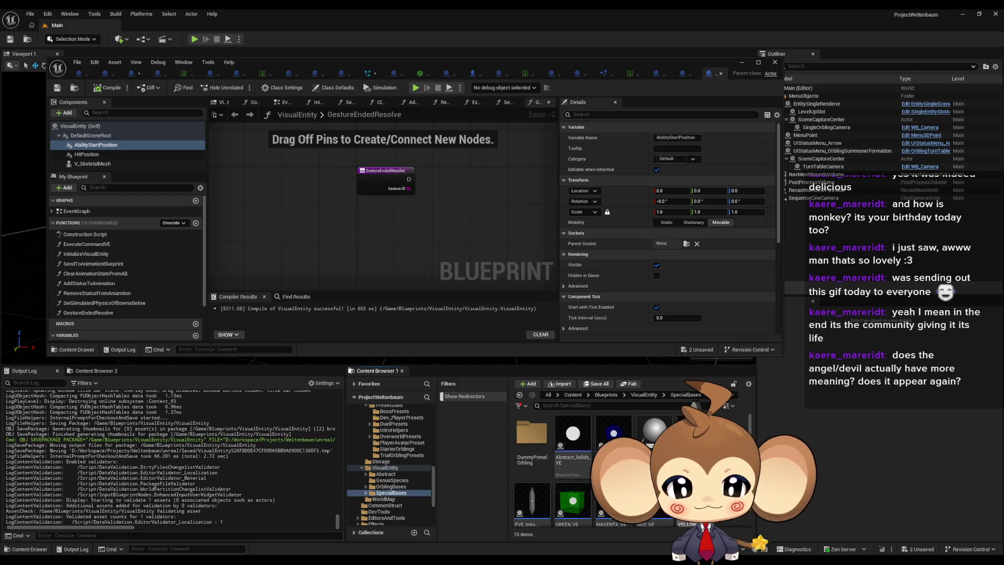
double_click(538, 441)
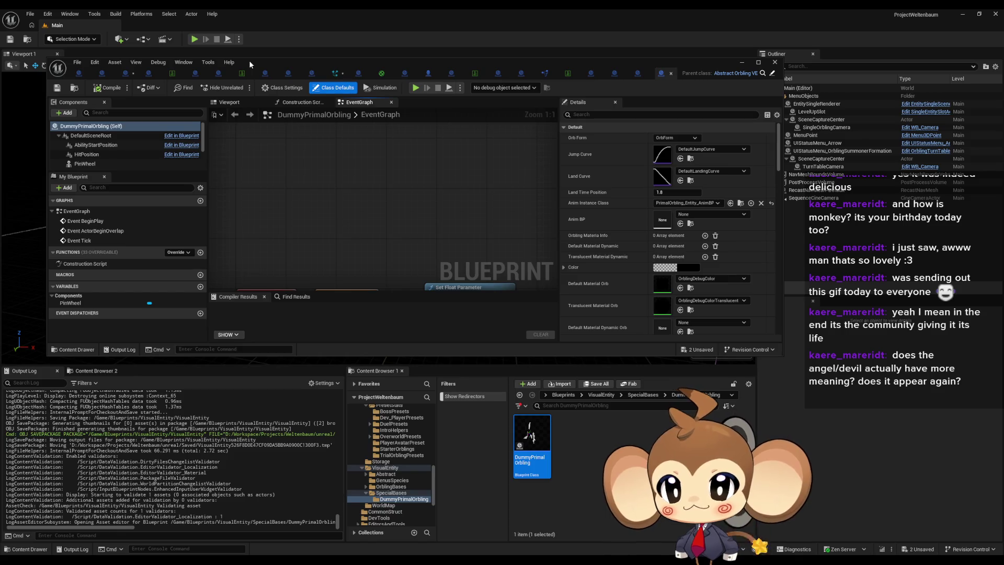
double_click(249, 61)
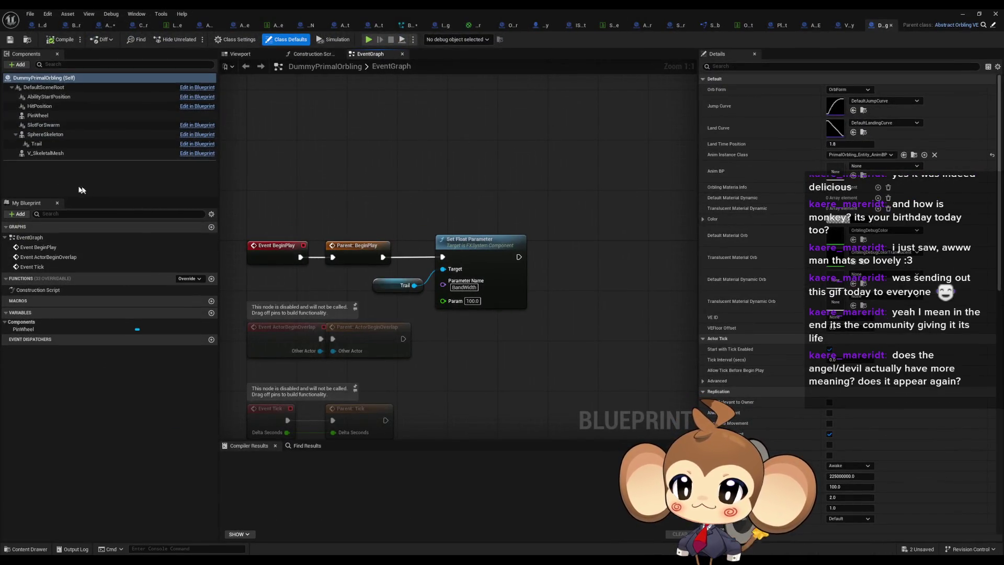
left_click(240, 54)
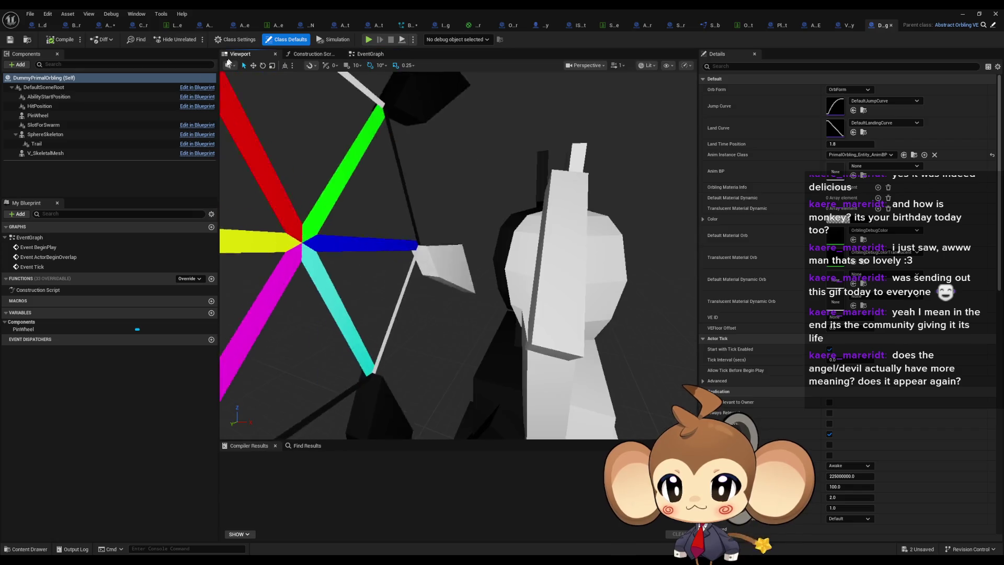
Step: Move AbilityStartPosition onto the chest at 19.127457, 12.751856, 137.592179 and save
left_click(40, 106)
key("f")
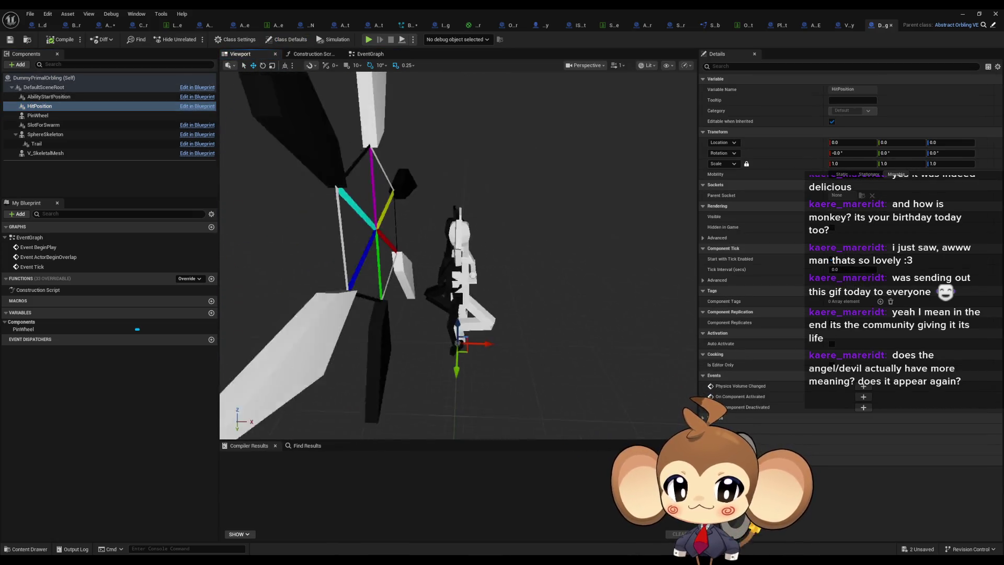
mouse_move(426, 263)
left_mouse_down()
mouse_move(399, 345)
mouse_move(442, 172)
left_mouse_up()
left_click_drag(458, 251, 418, 310)
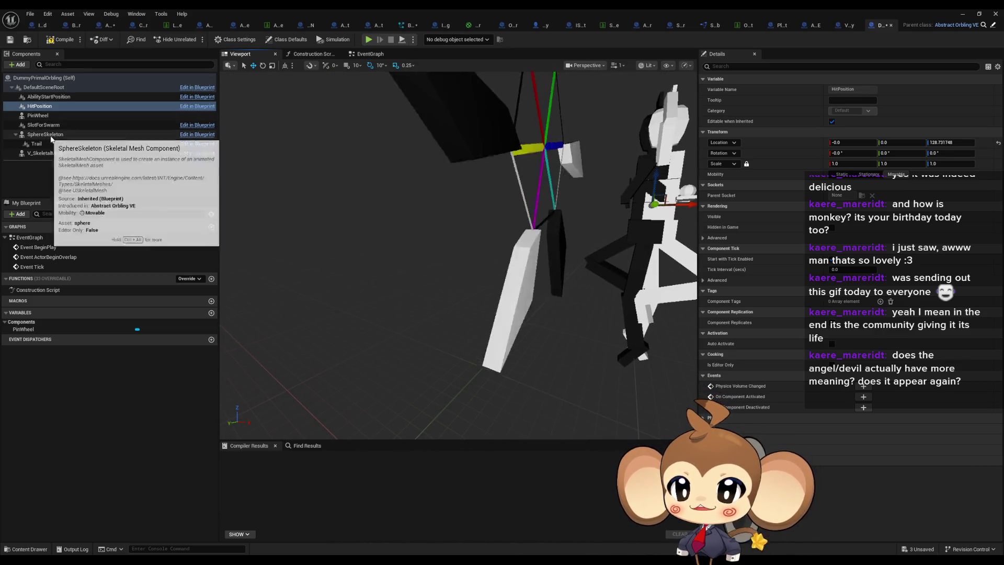
left_click(48, 96)
left_click_drag(482, 229, 502, 188)
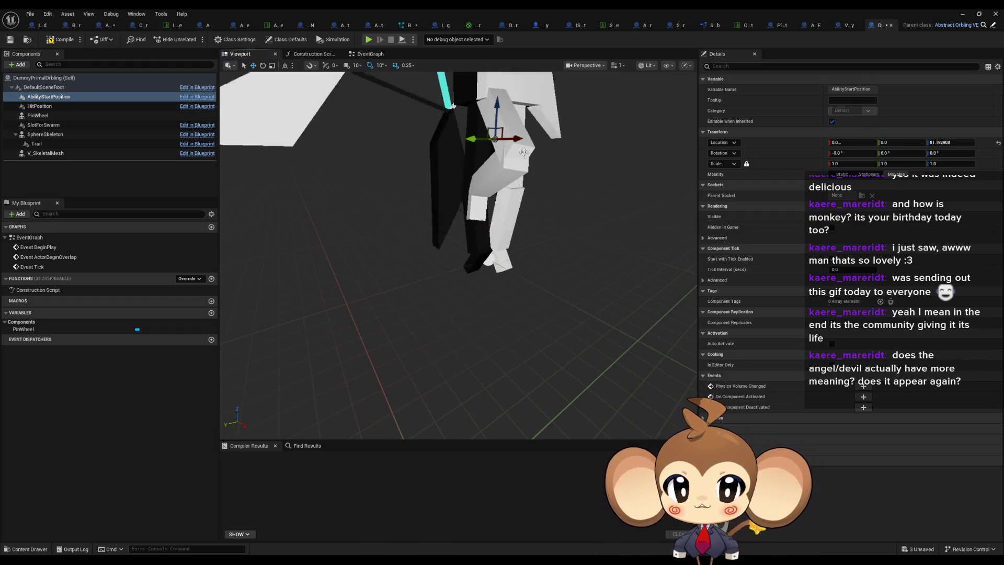
left_click_drag(499, 226, 491, 209)
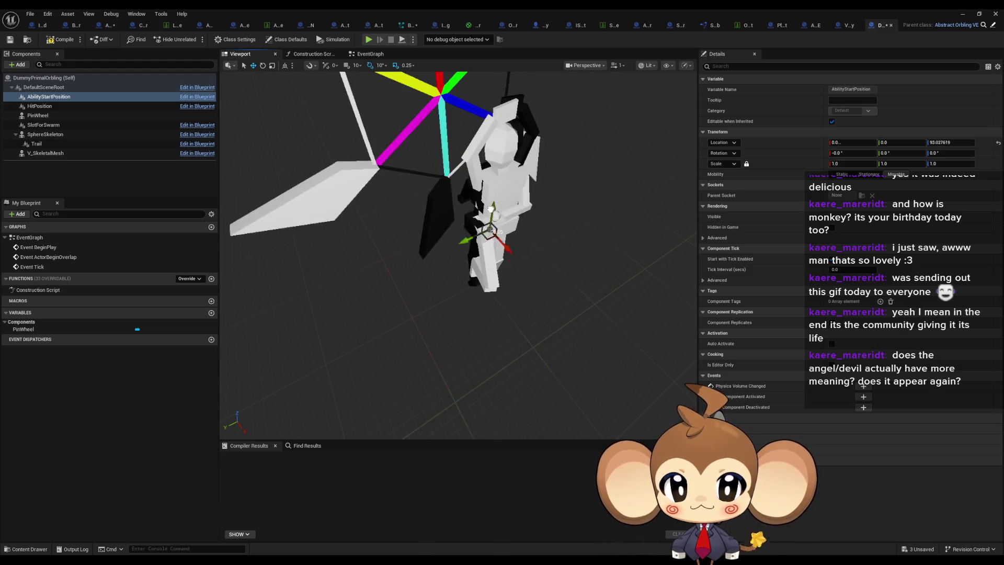
scroll(494, 222, "up", 3)
mouse_move(513, 162)
left_mouse_down()
mouse_move(469, 191)
mouse_move(359, 127)
mouse_move(332, 224)
mouse_move(441, 211)
mouse_move(397, 225)
mouse_move(475, 251)
mouse_move(460, 251)
mouse_move(515, 251)
mouse_move(460, 230)
mouse_move(439, 241)
mouse_move(491, 235)
mouse_move(470, 224)
left_mouse_up()
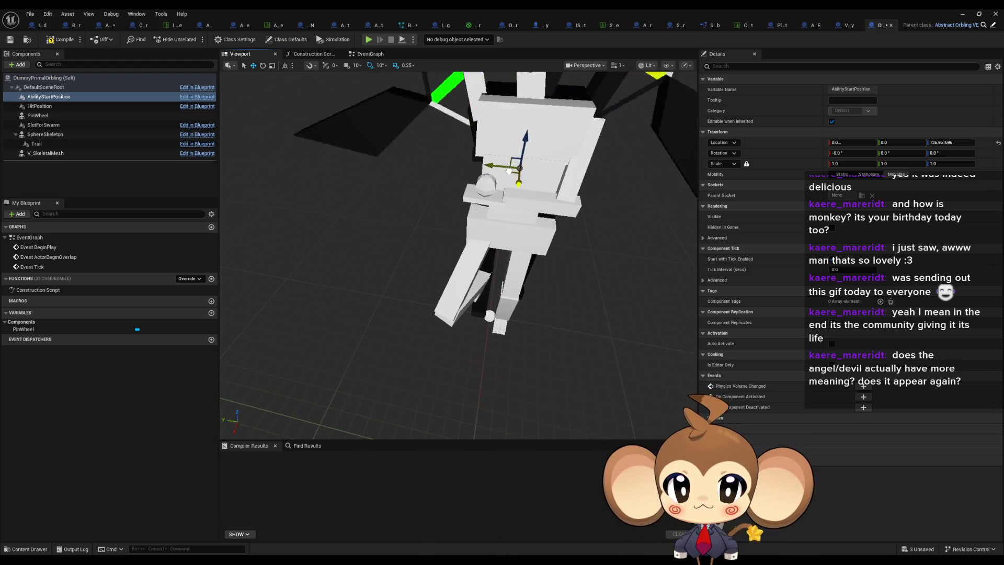
scroll(454, 233, "down", 5)
key("ctrl+s")
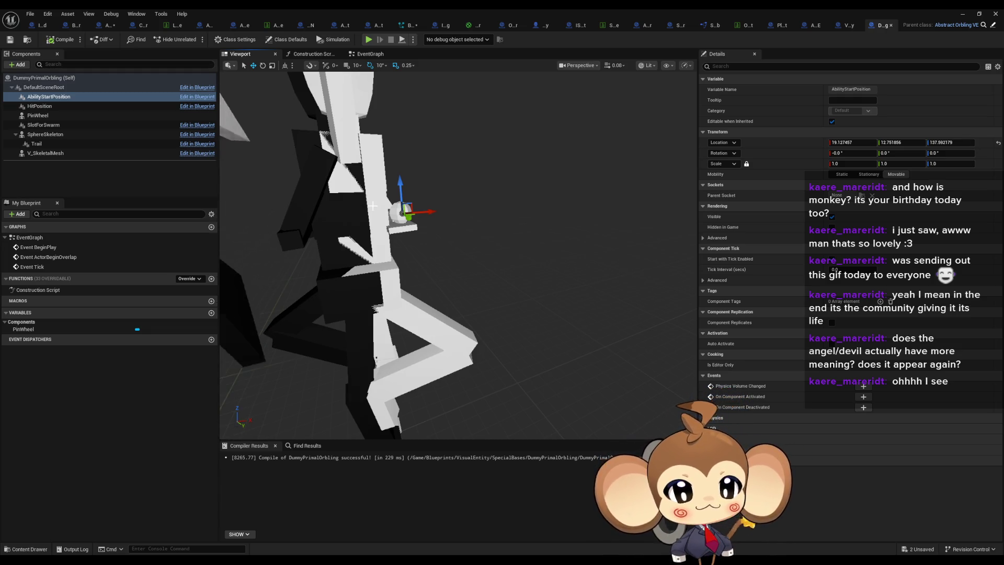
mouse_move(350, 211)
left_mouse_down()
mouse_move(357, 251)
mouse_move(487, 223)
left_mouse_up()
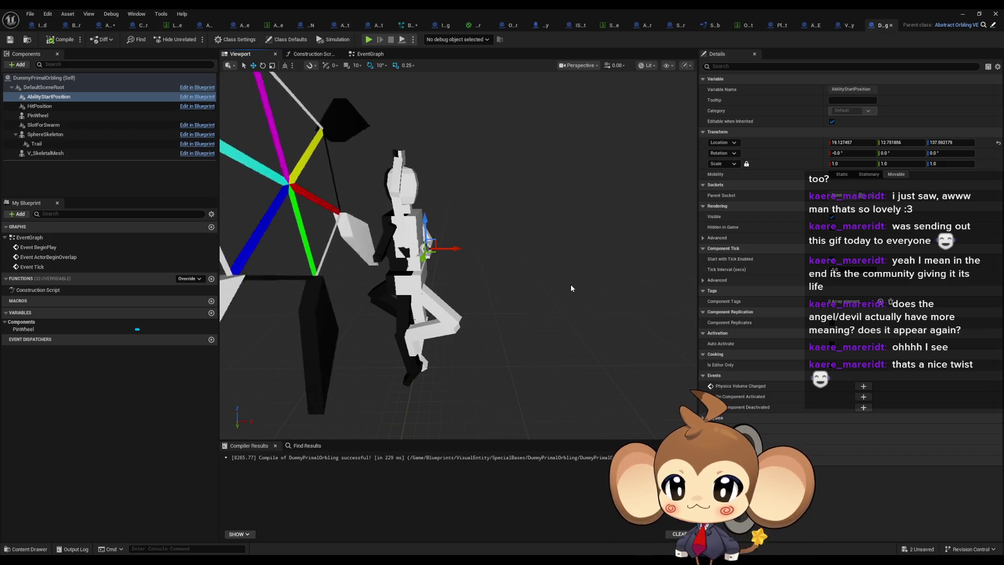
left_click_drag(565, 264, 565, 235)
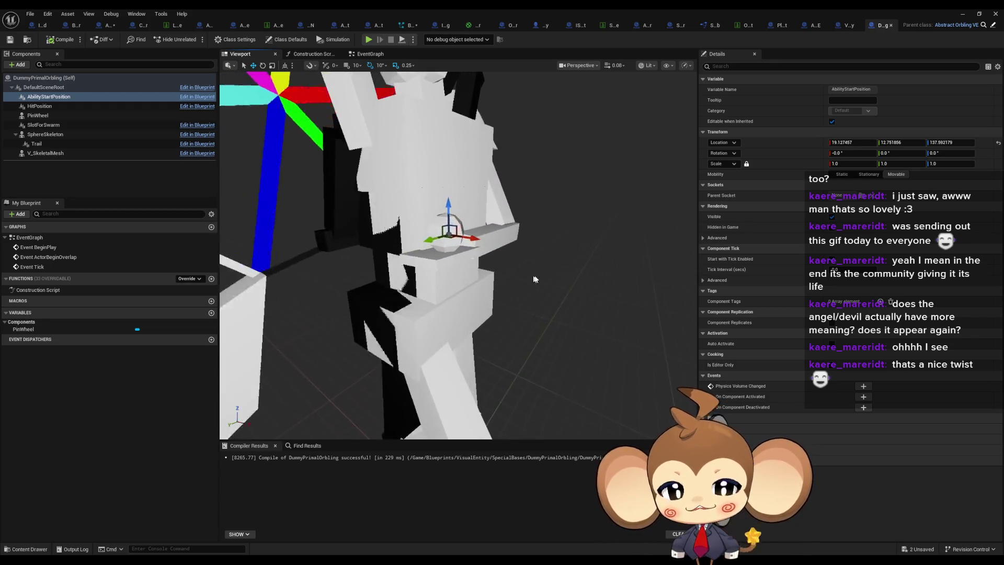
mouse_move(419, 251)
left_mouse_down()
mouse_move(419, 230)
mouse_move(419, 251)
left_mouse_up()
scroll(460, 246, "down", 5)
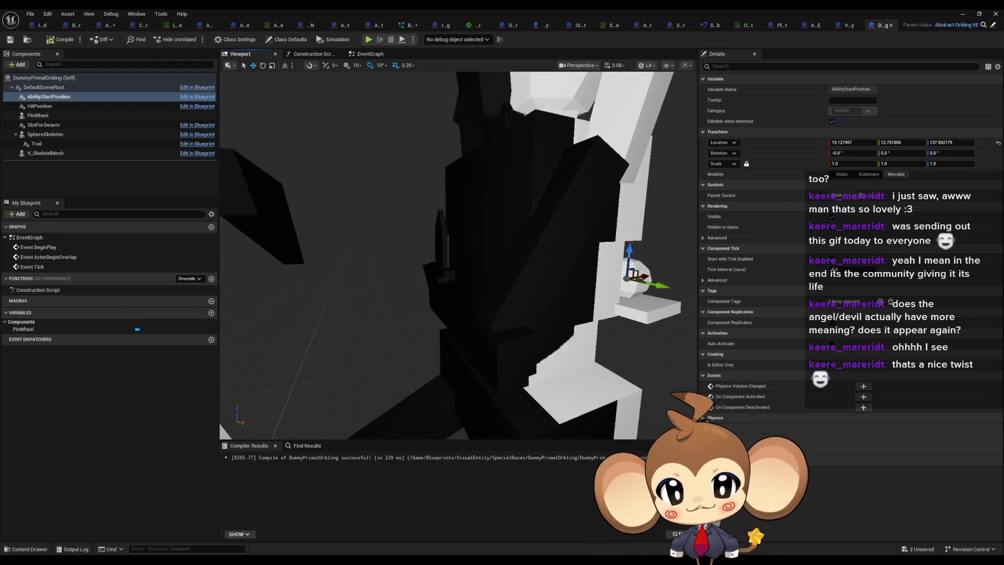
left_click_drag(505, 275, 499, 298)
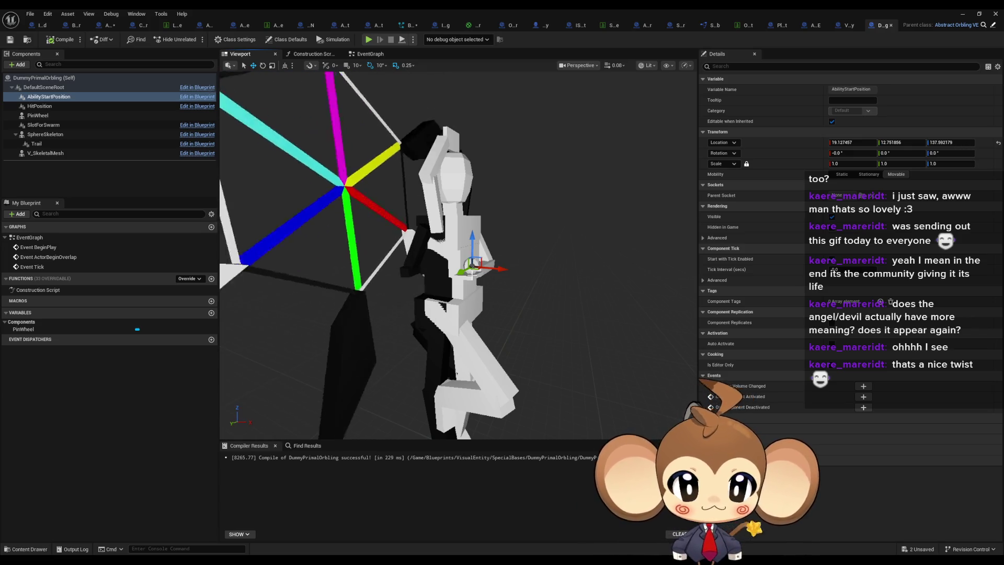
mouse_move(459, 332)
left_mouse_down()
mouse_move(525, 281)
mouse_move(540, 289)
mouse_move(539, 302)
left_mouse_up()
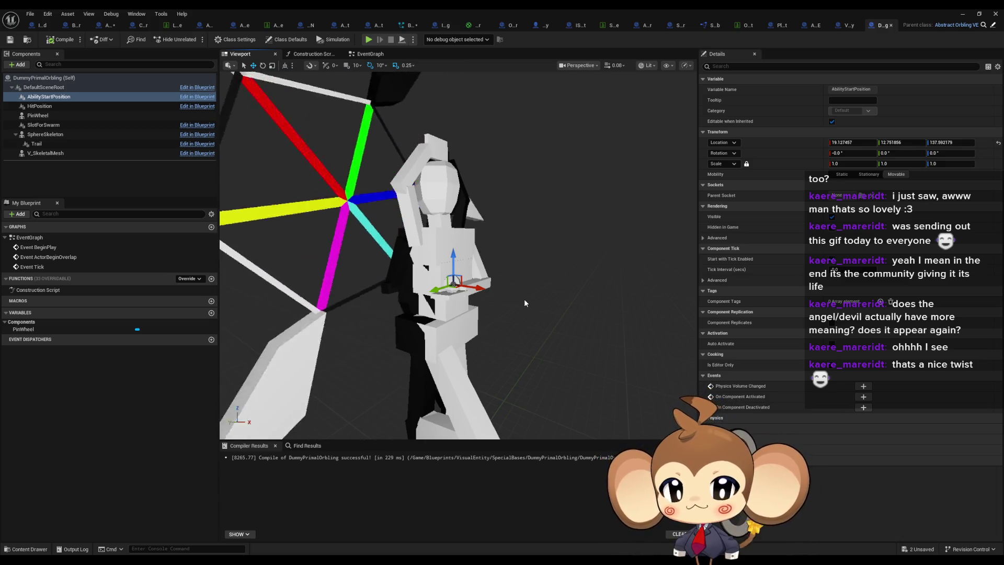
left_click_drag(495, 284, 458, 253)
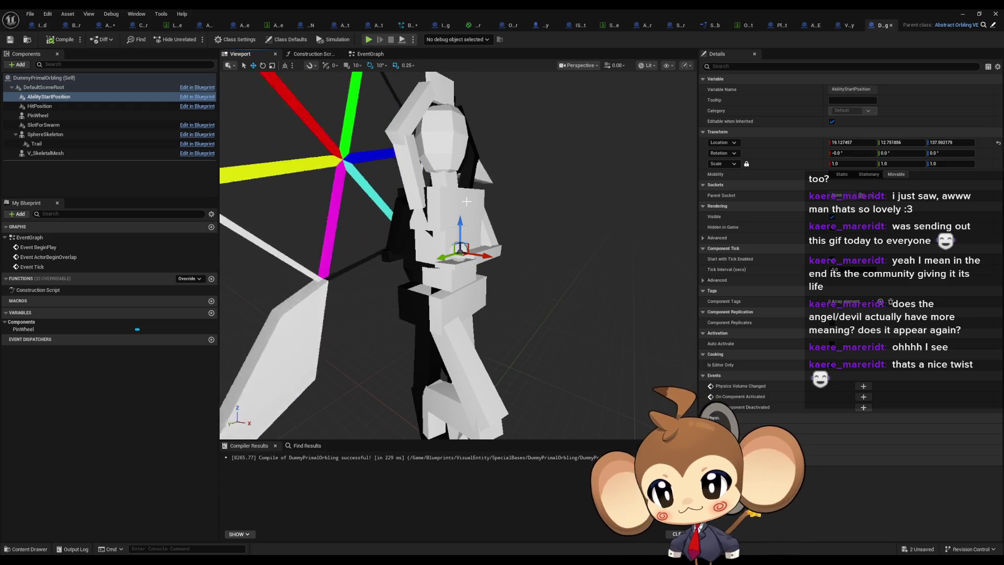
left_click_drag(512, 231, 517, 240)
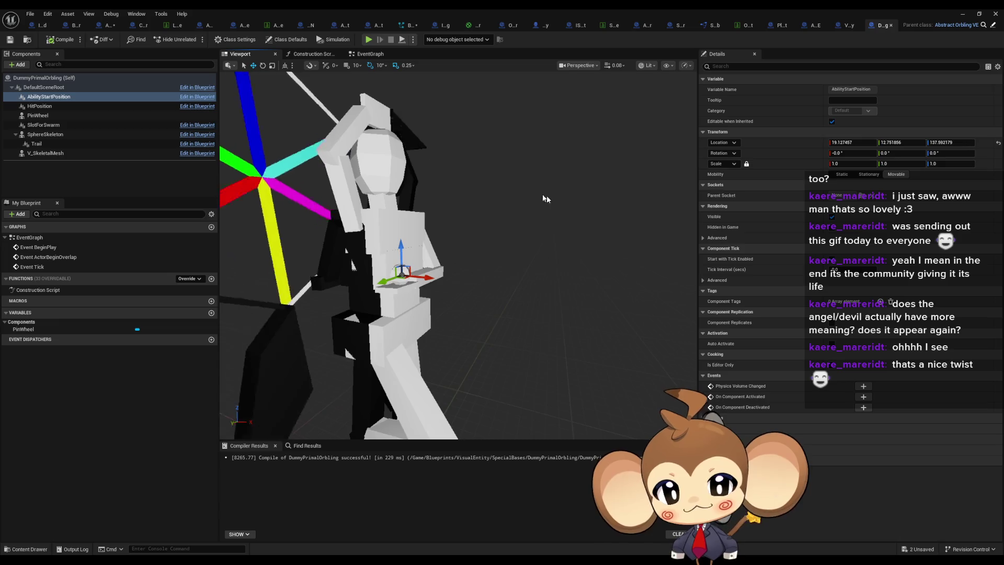
left_click_drag(547, 198, 570, 210)
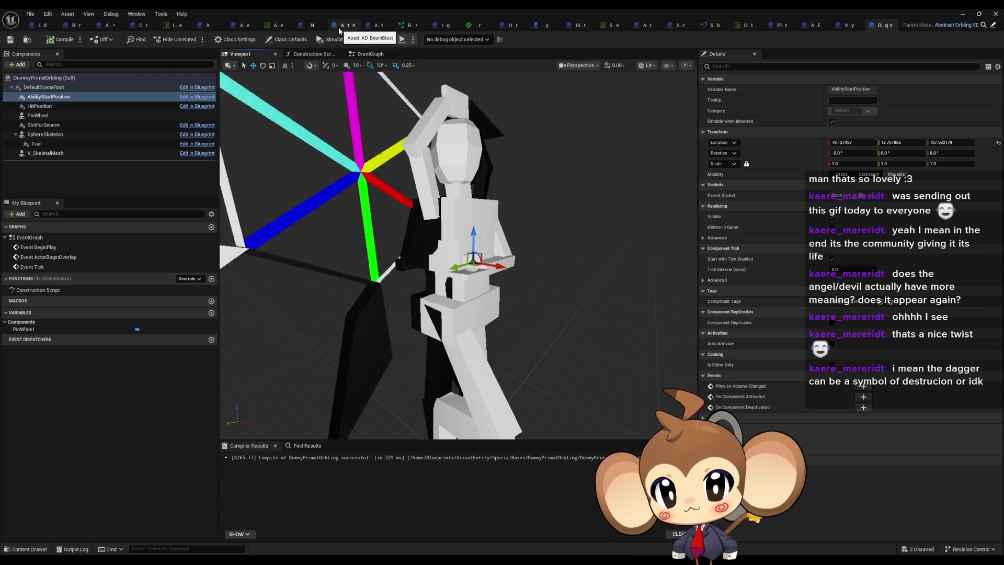
left_click(376, 27)
Step: From Entity Using This Ability, add Get Visual Entity and Get Ability Start Position nodes
scroll(523, 293, "up", 2)
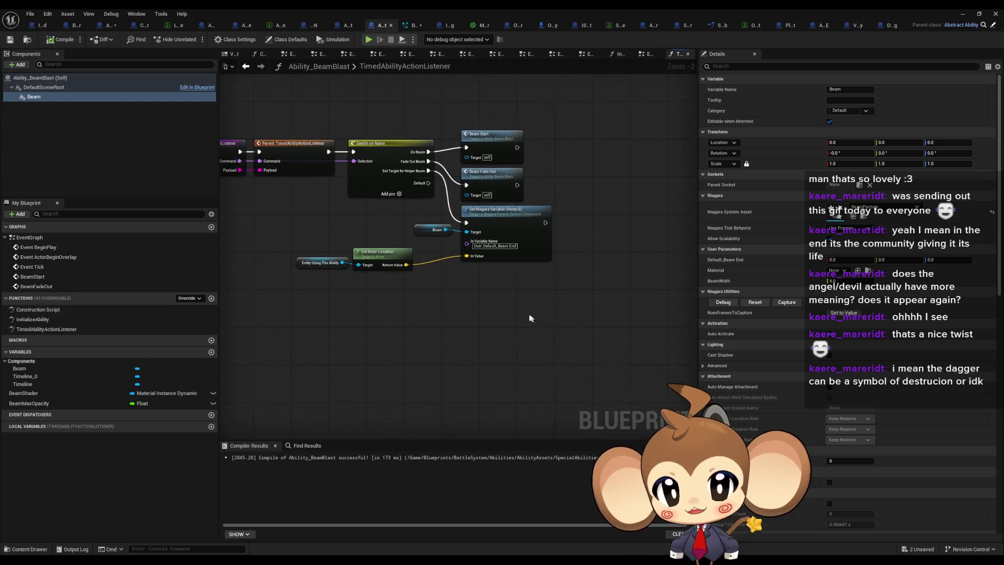
left_click_drag(535, 309, 609, 321)
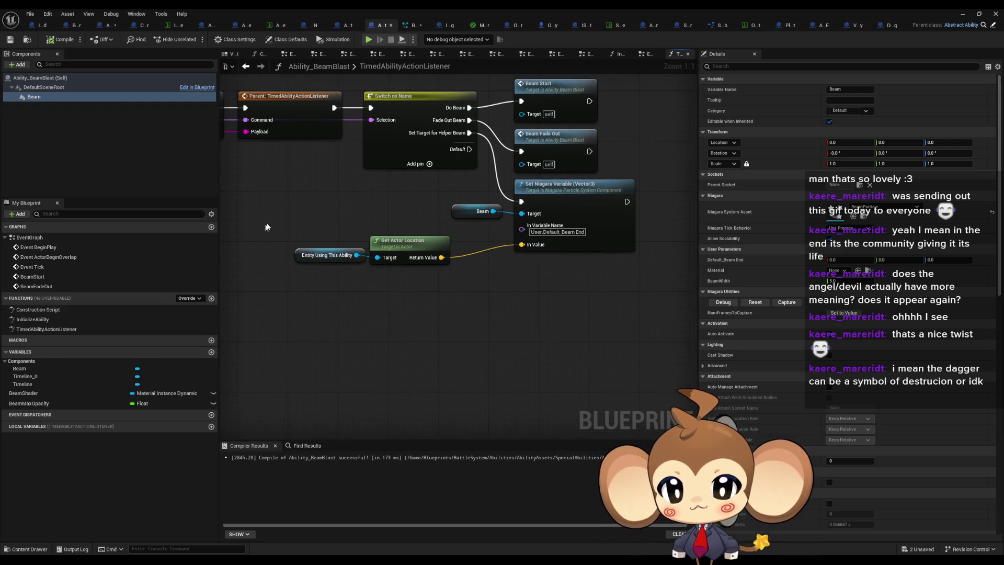
mouse_move(379, 280)
left_mouse_down()
mouse_move(340, 281)
mouse_move(396, 298)
left_mouse_up()
mouse_move(397, 256)
left_mouse_down()
mouse_move(385, 319)
mouse_move(373, 322)
left_mouse_up()
type("visual")
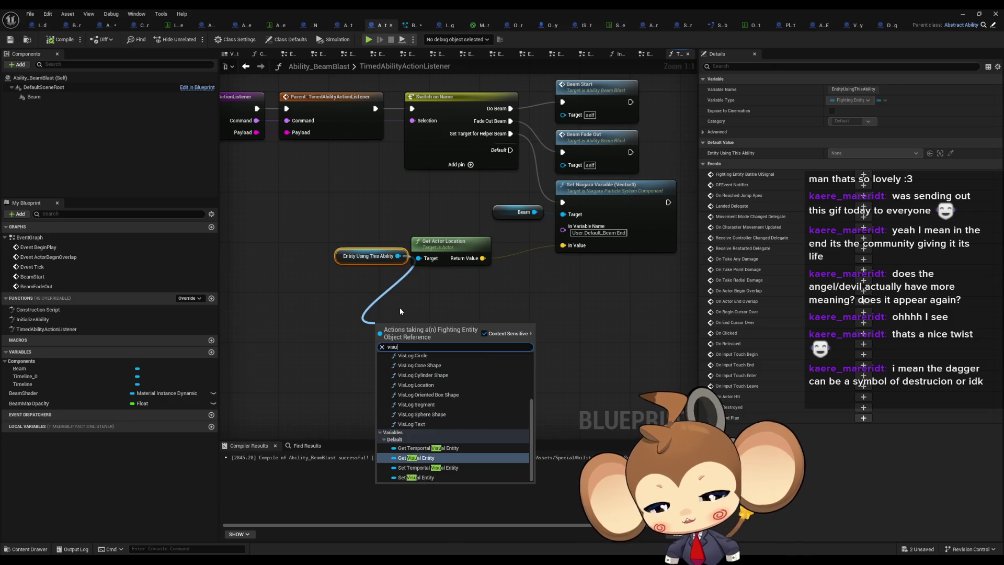
key("Return")
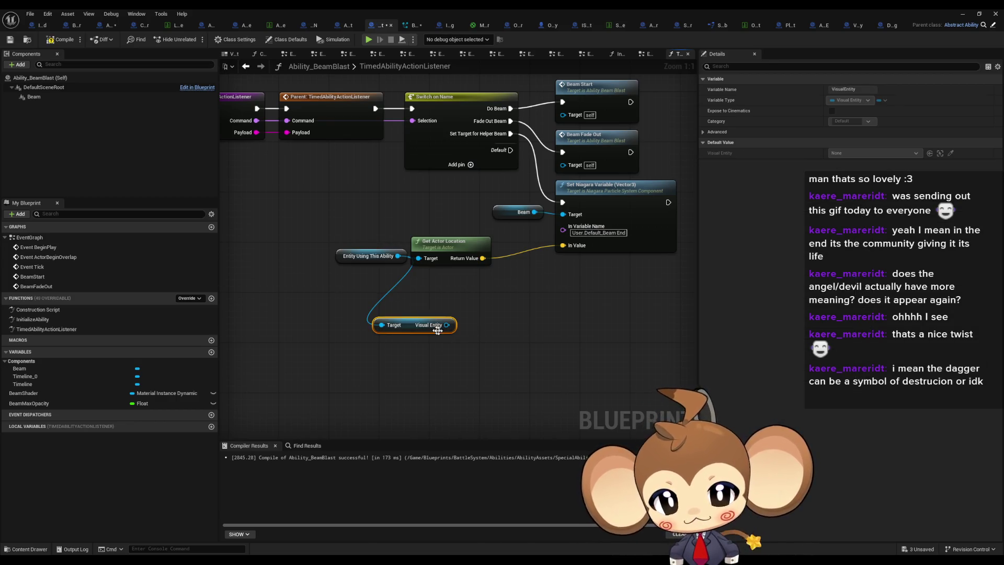
left_click_drag(453, 324, 453, 339)
left_click_drag(443, 375, 444, 375)
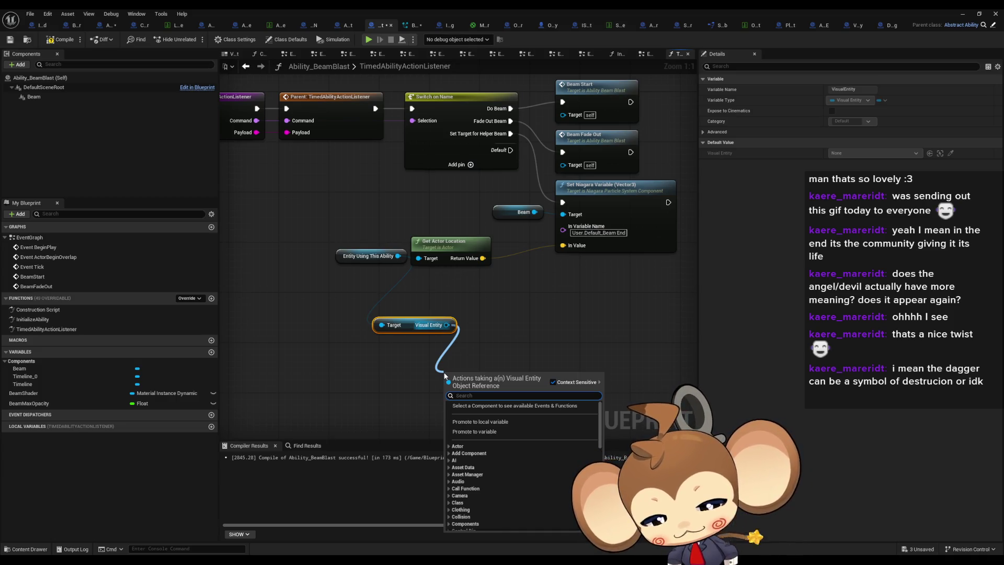
type("ab s")
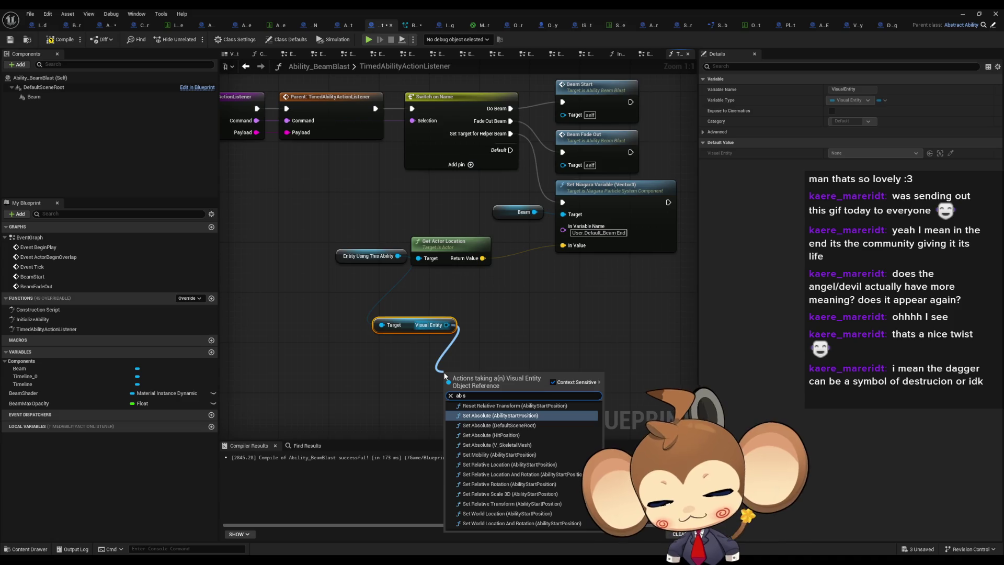
type("t pos")
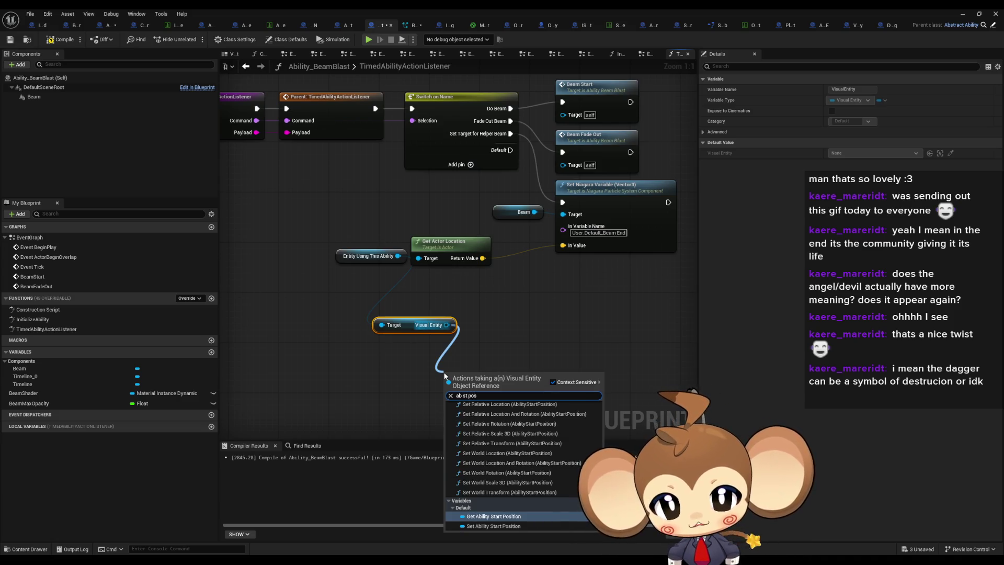
key("Return")
Step: Feed Ability Start Position's Get World Location into the beam end In Value and compile
left_click_drag(533, 375, 540, 335)
type("get loc")
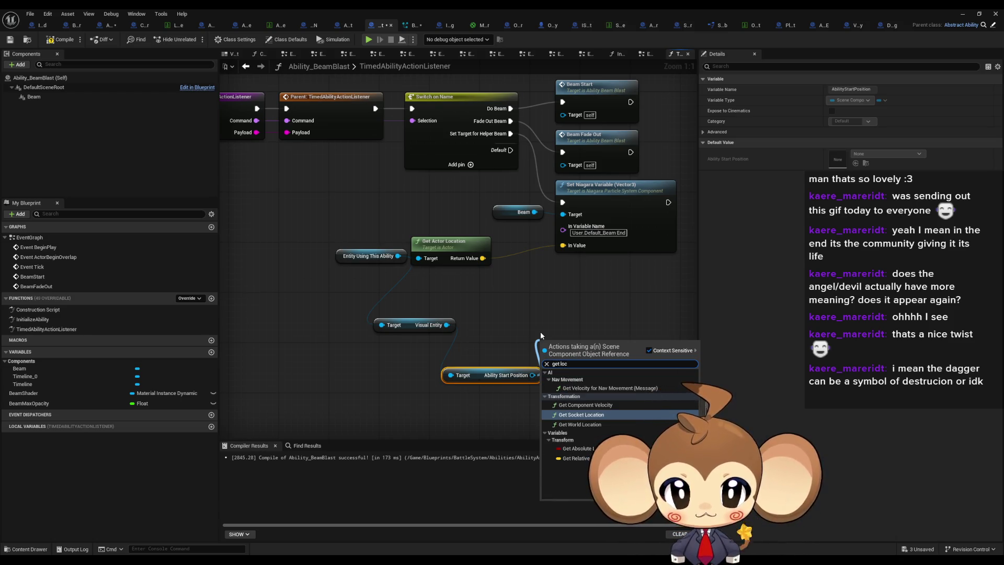
key("Down")
key("Return")
left_click_drag(611, 358, 577, 252)
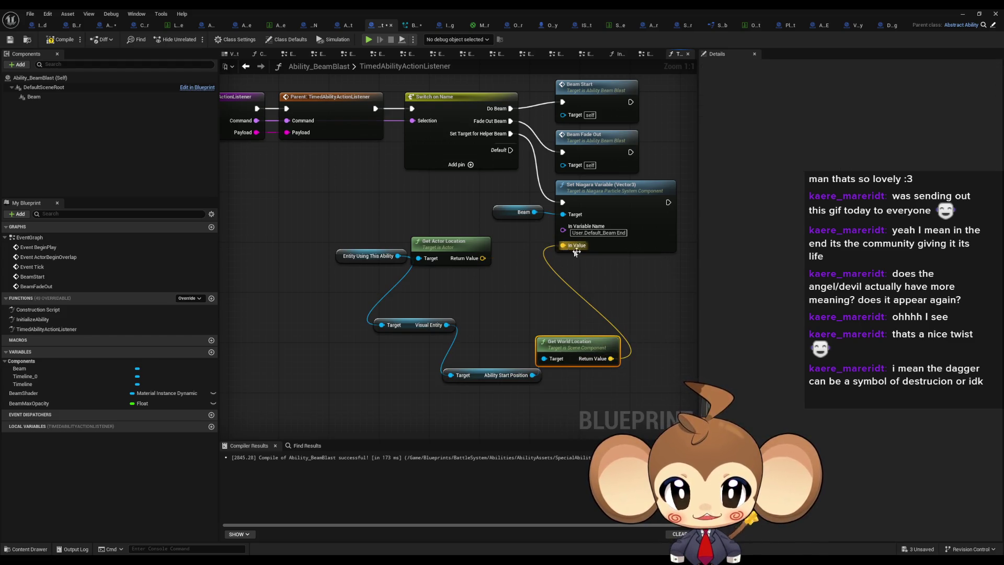
left_click(631, 301)
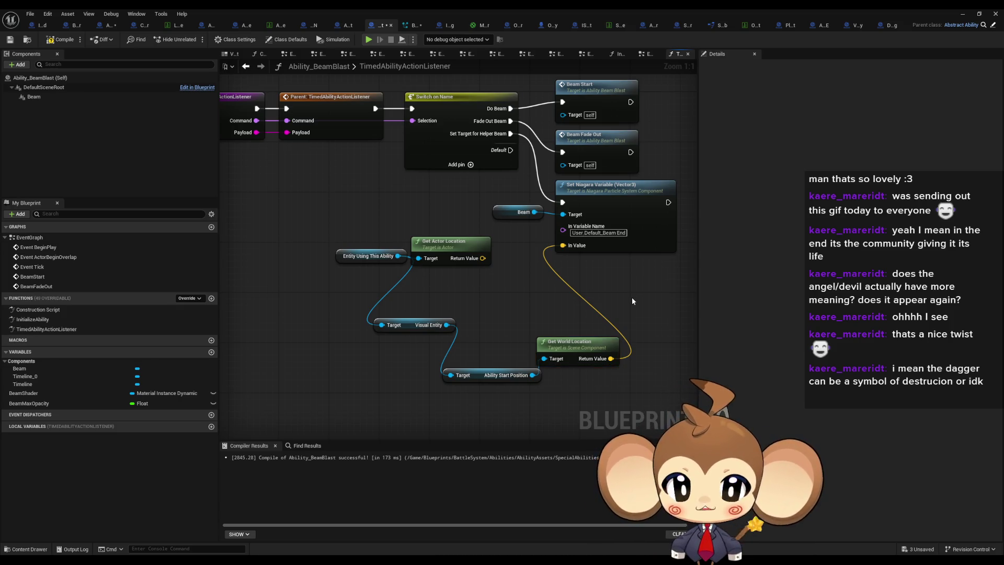
left_click(53, 42)
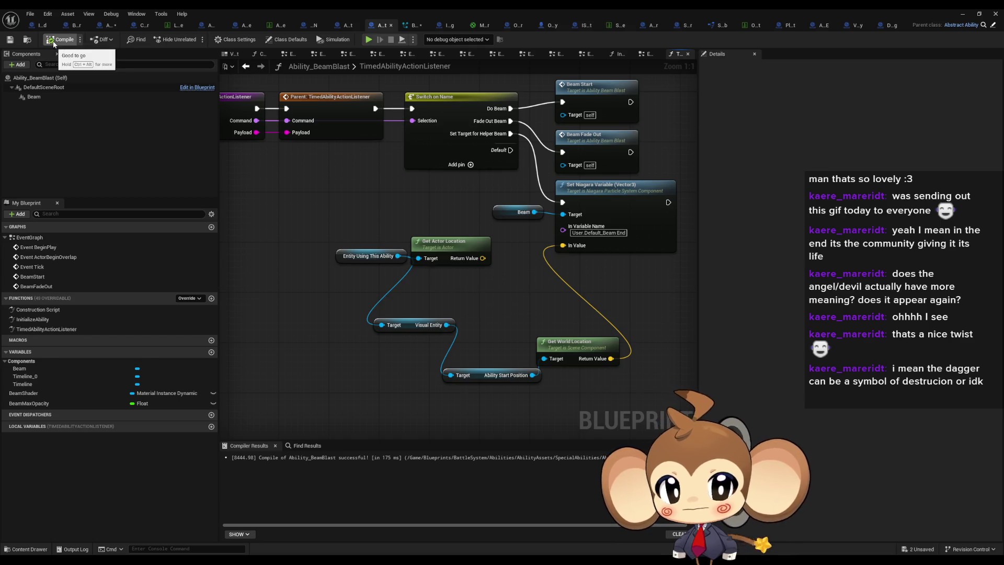
left_click(956, 19)
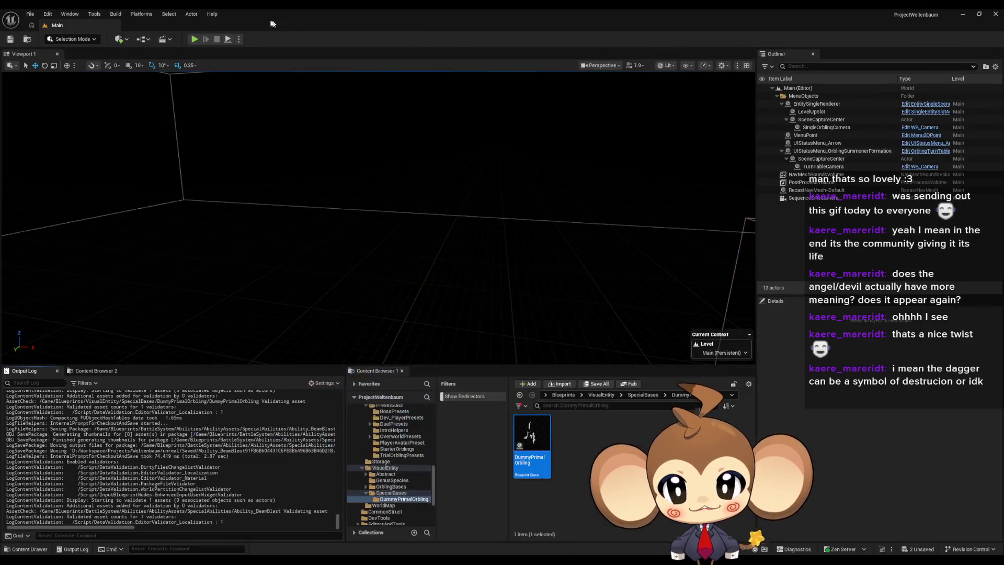
Step: Play the level to watch Beam Blast fire, then pause and eject to inspect
left_click(205, 35)
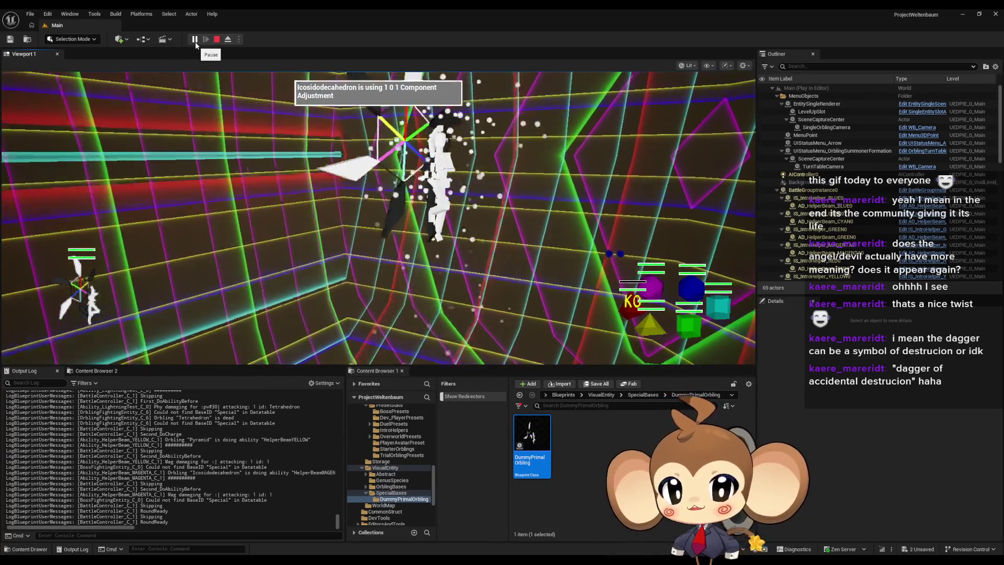
left_click(195, 40)
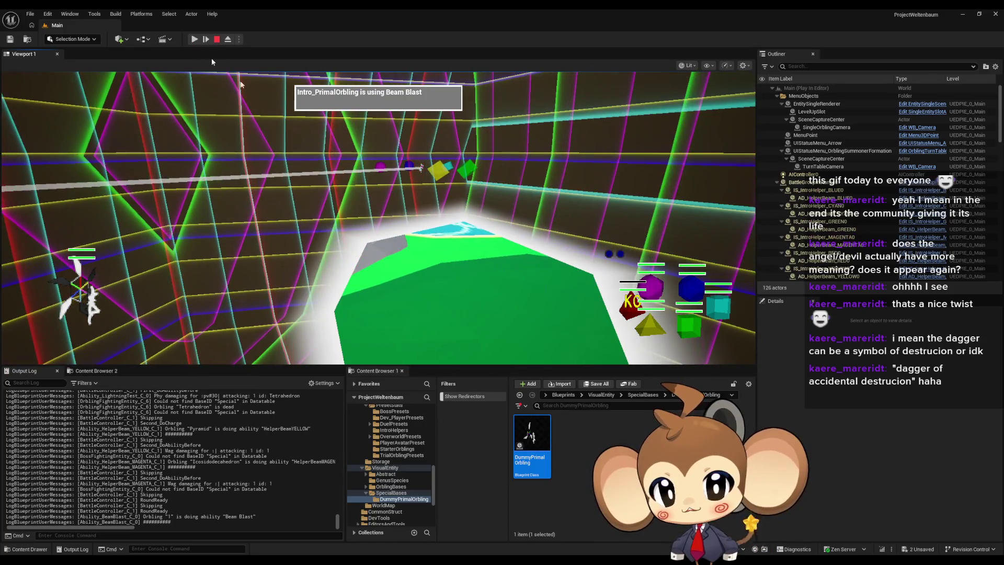
left_click(229, 40)
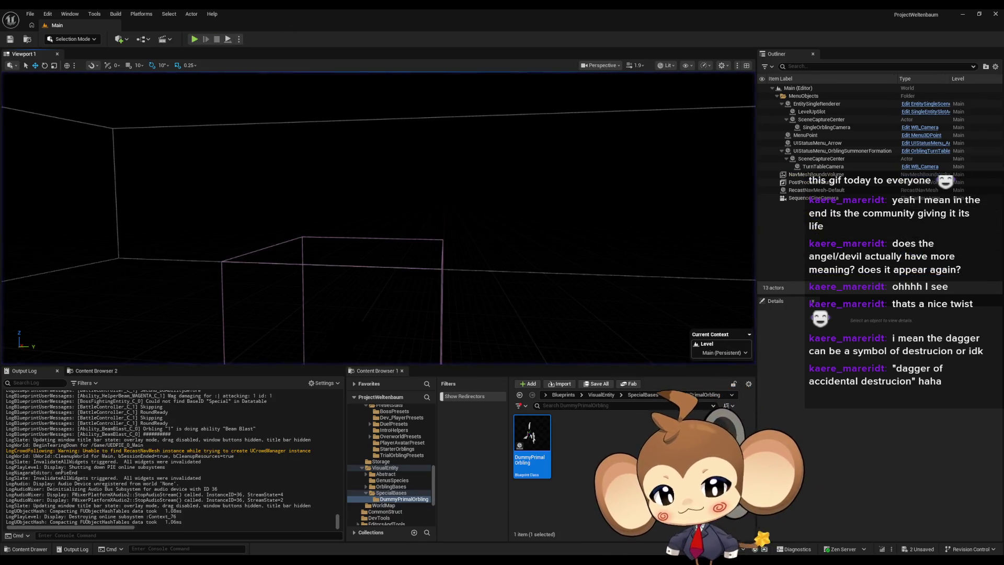
Step: Delete the unused Get Actor Location node
mouse_move(435, 528)
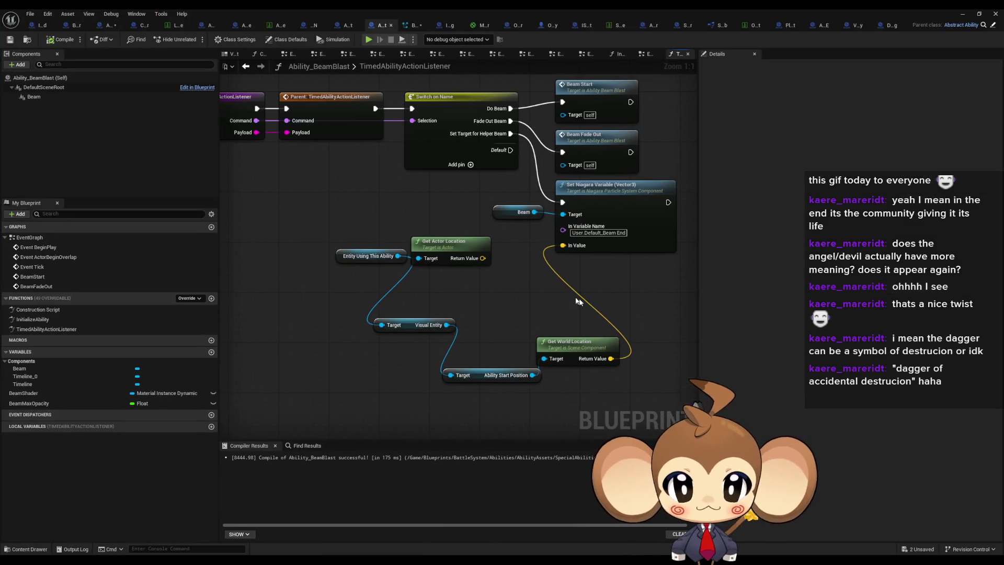
left_click(447, 254)
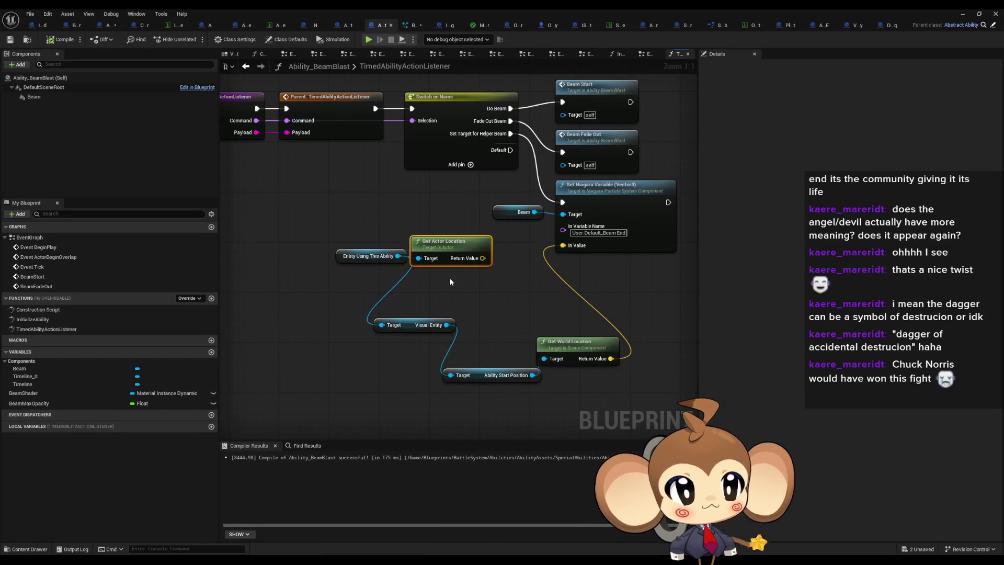
key("Delete")
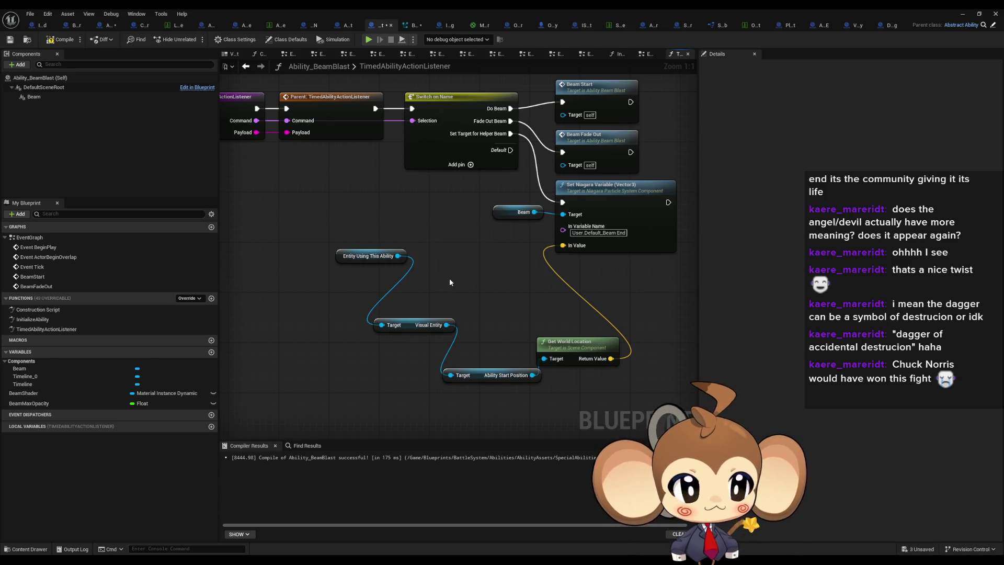
Step: Stack Visual Entity, Ability Start Position and Get World Location beside the Beam node
left_click_drag(409, 325, 365, 276)
mouse_move(481, 378)
left_mouse_down()
mouse_move(356, 308)
mouse_move(361, 296)
left_mouse_up()
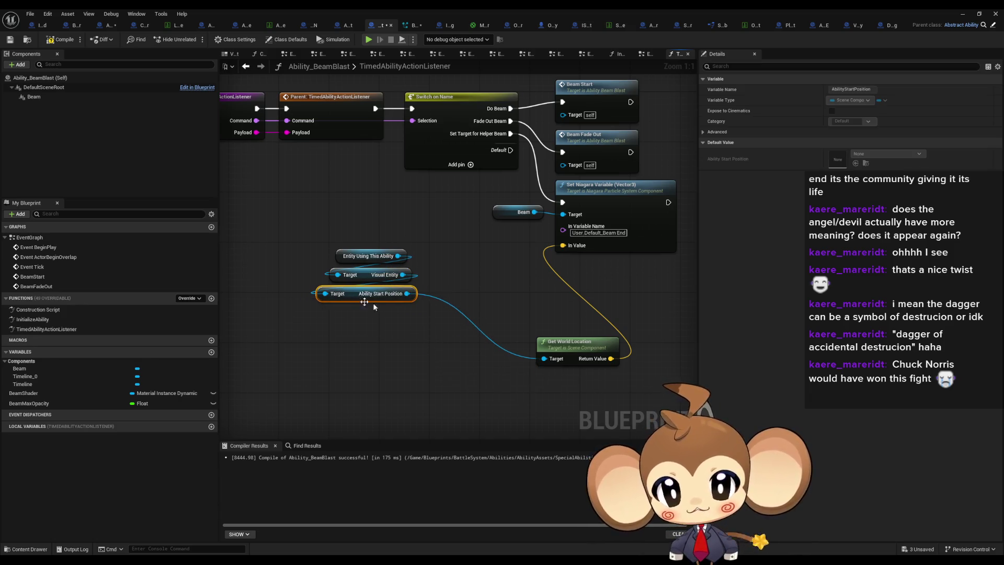
left_click_drag(575, 347, 375, 318)
mouse_move(317, 242)
left_mouse_down()
mouse_move(419, 334)
mouse_move(427, 262)
mouse_move(446, 249)
left_mouse_up()
left_click(512, 326)
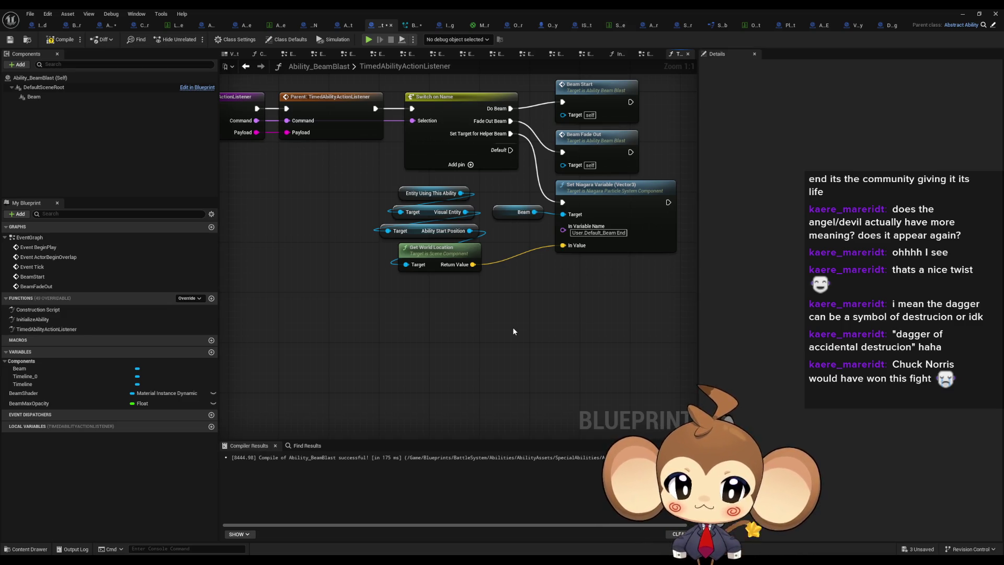
Step: Select the four getter nodes and nudge the Beam node down to line up
mouse_move(545, 312)
left_mouse_down()
mouse_move(520, 350)
mouse_move(481, 367)
mouse_move(556, 155)
left_mouse_up()
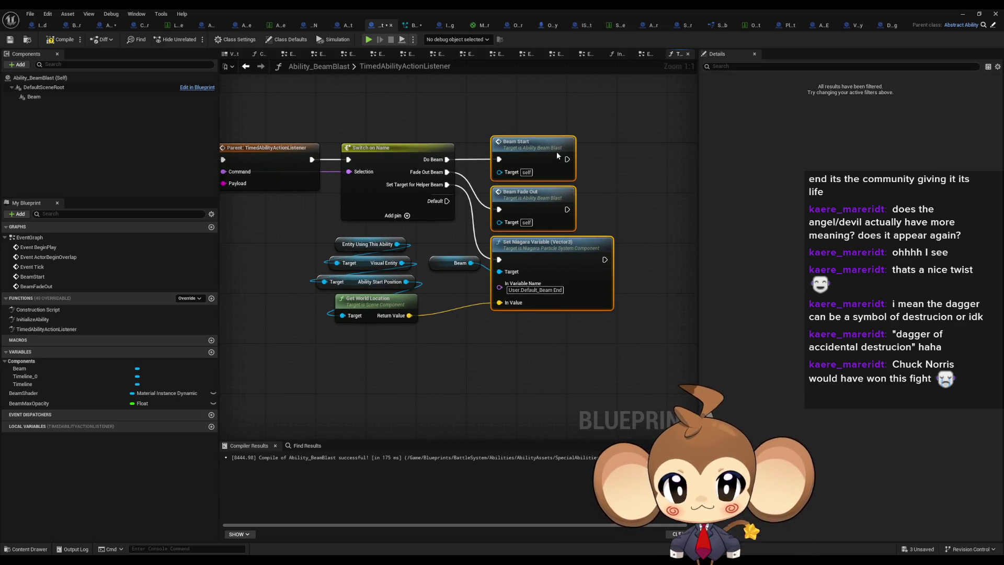
left_click(624, 157)
left_click_drag(509, 324, 556, 297)
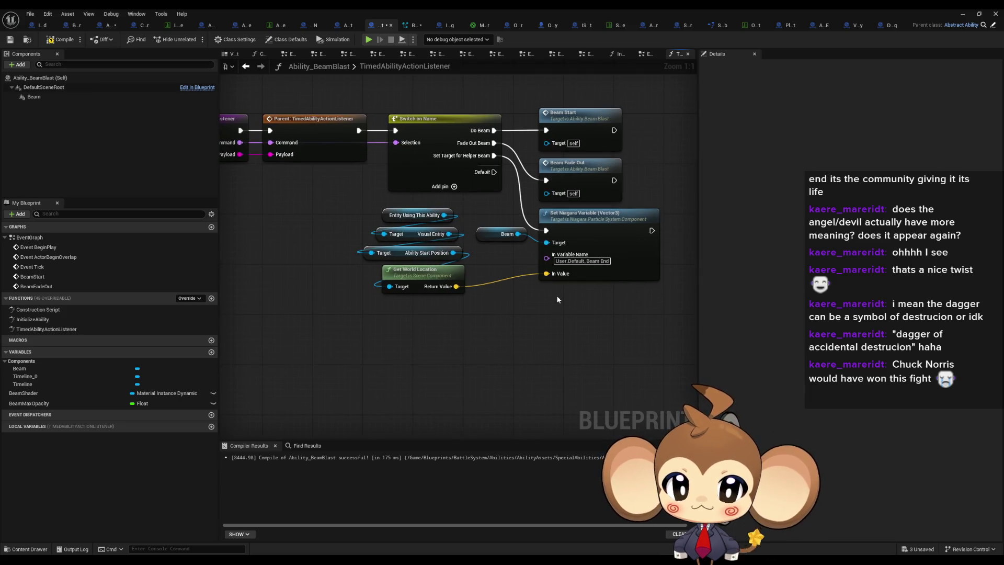
left_click_drag(420, 321, 385, 212)
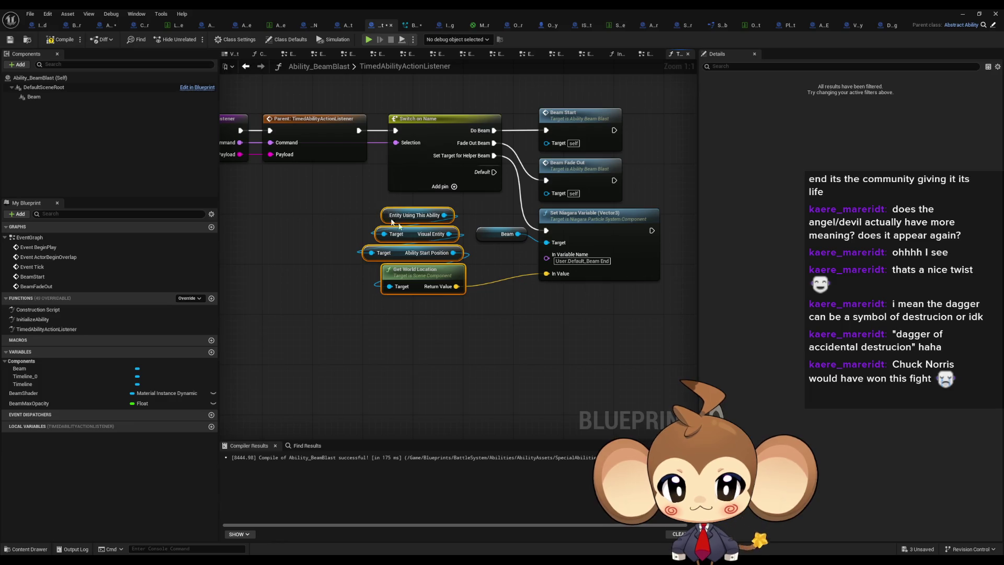
left_click(544, 359)
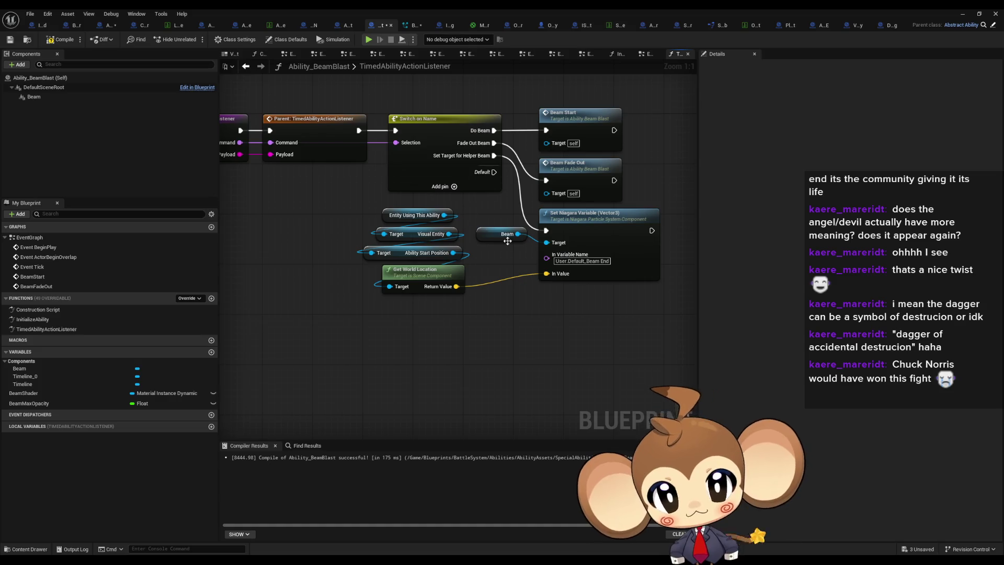
left_click_drag(496, 235, 497, 240)
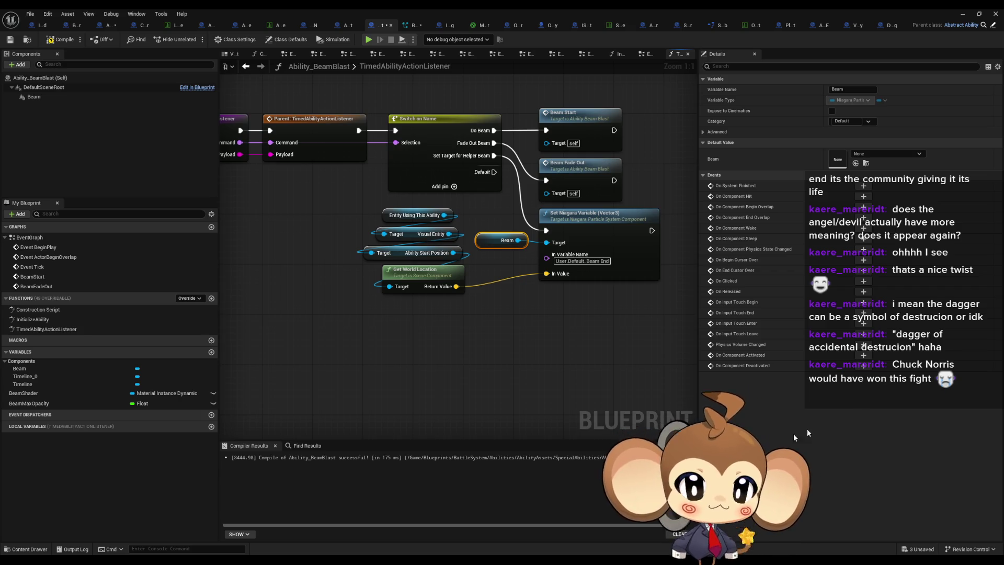
left_click(522, 365)
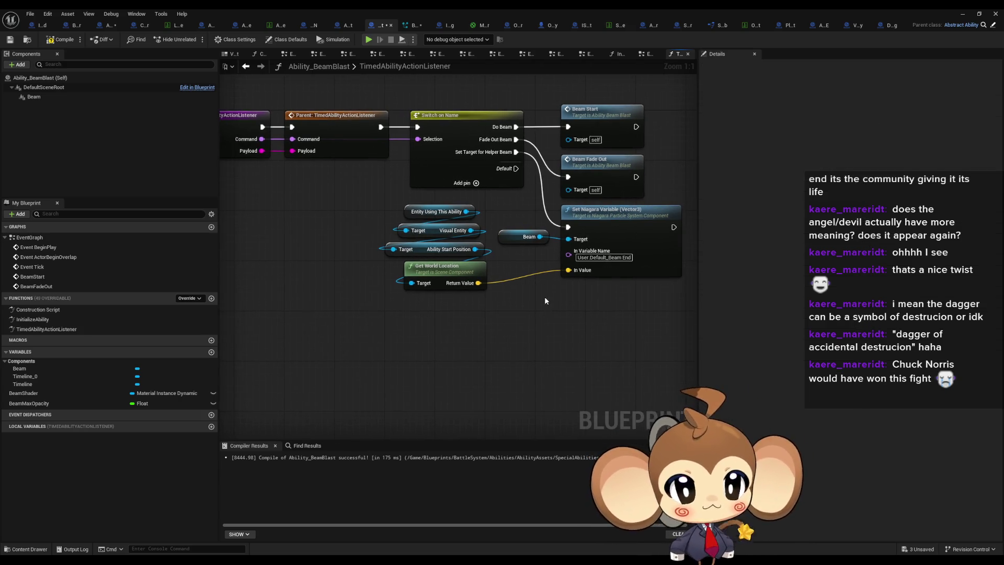
Step: Recentre the view on the beam-end nodes, then go back to the EventGraph
mouse_move(481, 297)
left_mouse_down()
mouse_move(507, 343)
mouse_move(484, 332)
left_mouse_up()
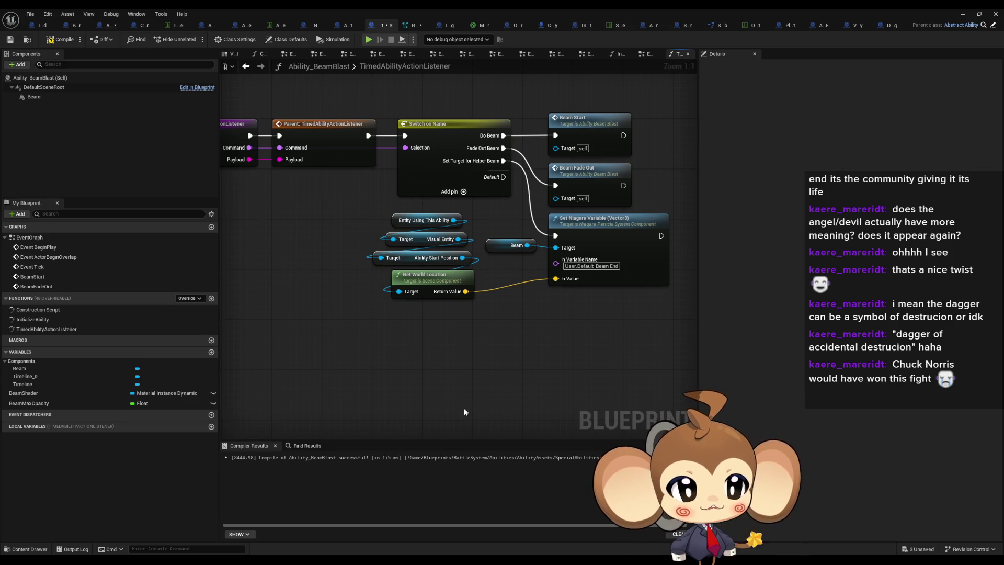
left_click_drag(454, 402, 517, 378)
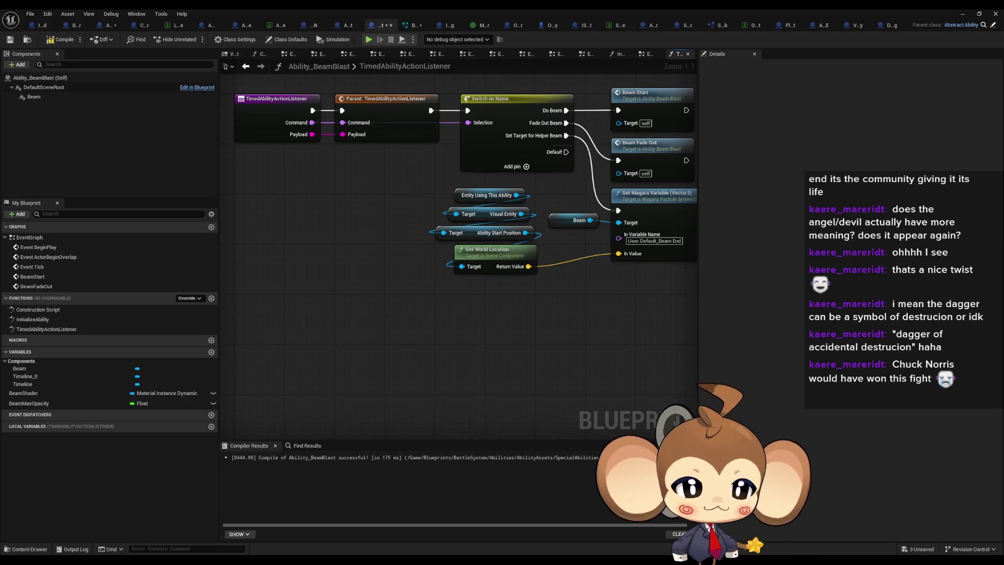
left_click_drag(513, 336, 430, 345)
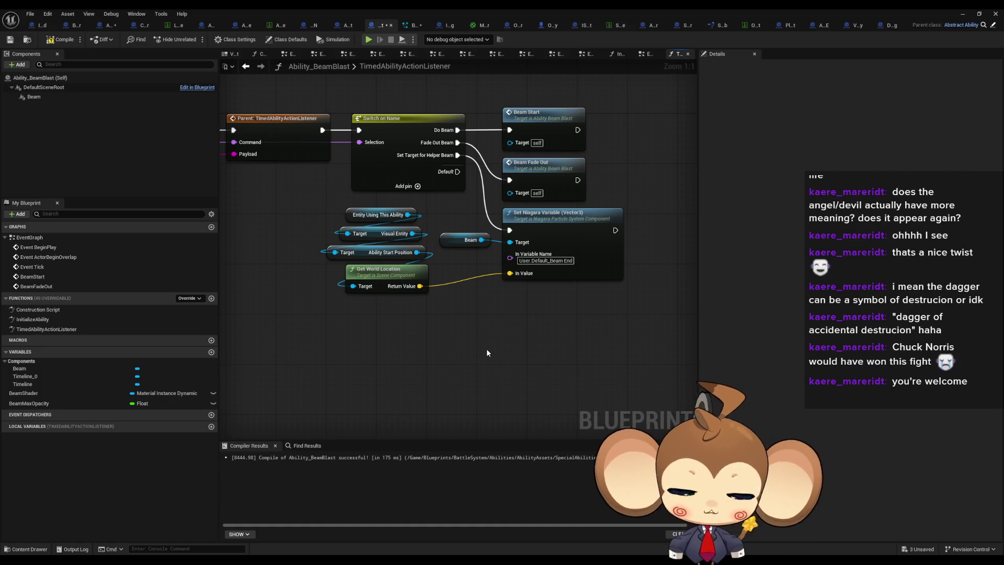
left_click_drag(415, 331, 453, 346)
key("alt+Left")
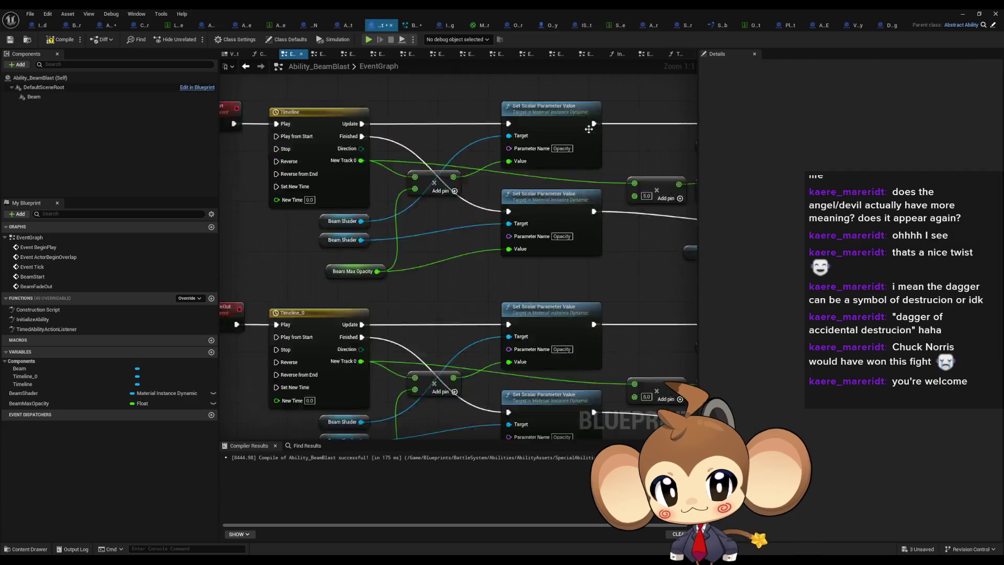
Step: Find the User.BeamWidth Set Niagara Variable (Float) nodes and select them with Beam
scroll(589, 129, "down", 1)
left_click_drag(679, 325, 405, 302)
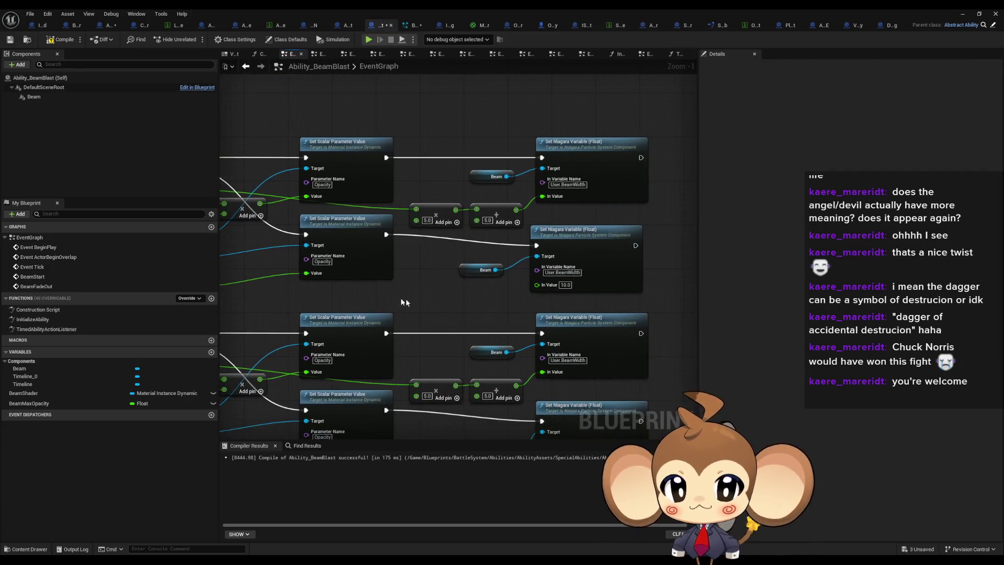
scroll(611, 241, "up", 1)
mouse_move(611, 241)
left_mouse_down()
mouse_move(418, 240)
mouse_move(372, 279)
mouse_move(503, 305)
left_mouse_up()
left_click_drag(381, 133, 509, 202)
left_click_drag(327, 252, 478, 258)
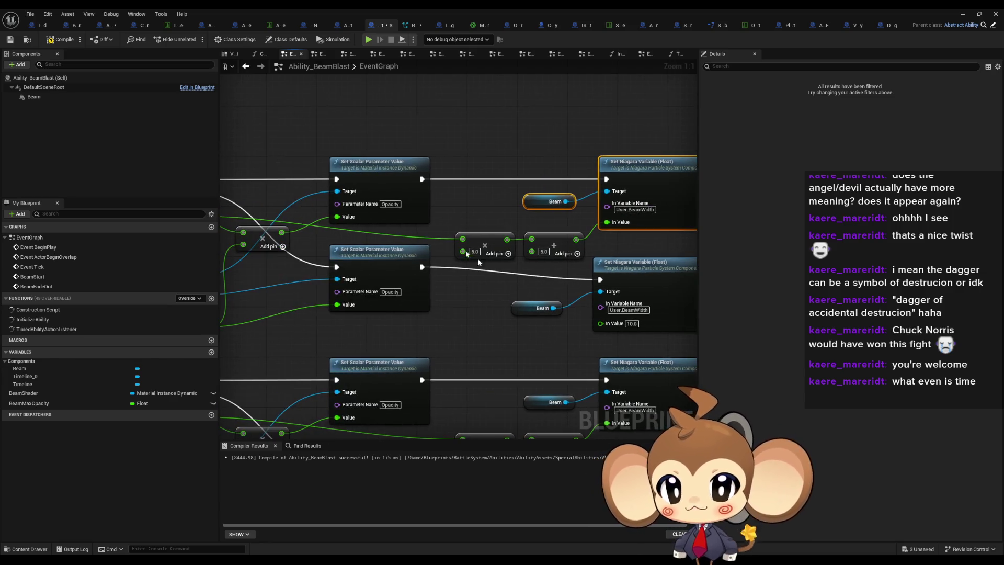
left_click_drag(522, 327, 485, 340)
mouse_move(503, 148)
left_mouse_down()
mouse_move(523, 140)
mouse_move(605, 221)
left_mouse_up()
Step: Paste Beam and Set Niagara Variable into InitializeAbility after the material, BeamWidth 25.0
double_click(47, 319)
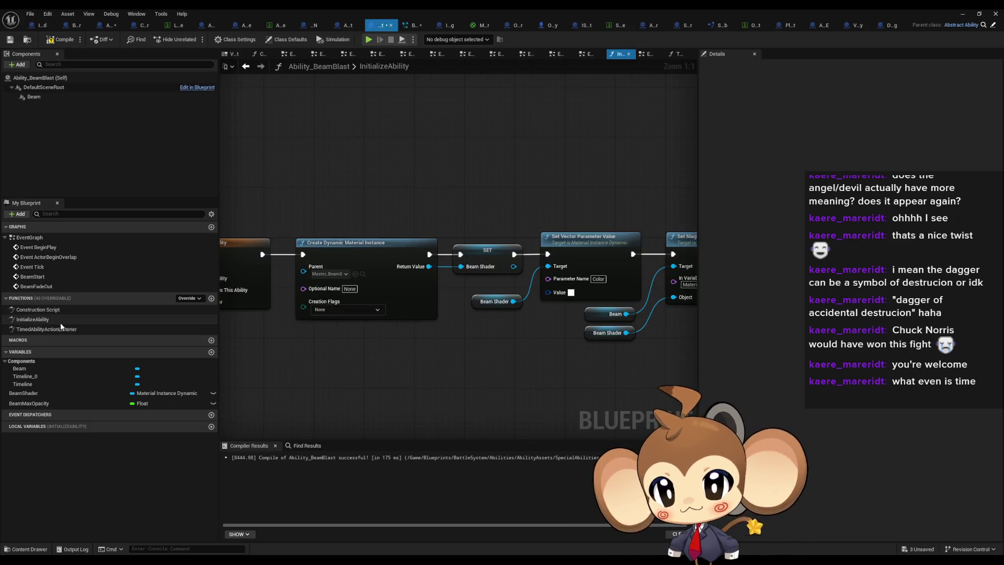
key("ctrl+v")
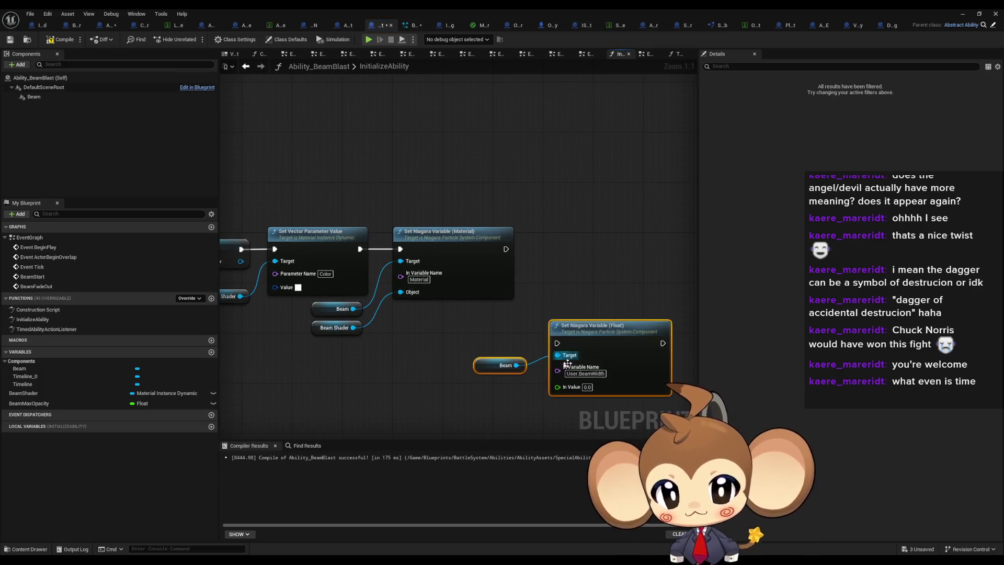
left_click_drag(556, 343, 506, 249)
type("25")
left_click(463, 375)
left_click(979, 13)
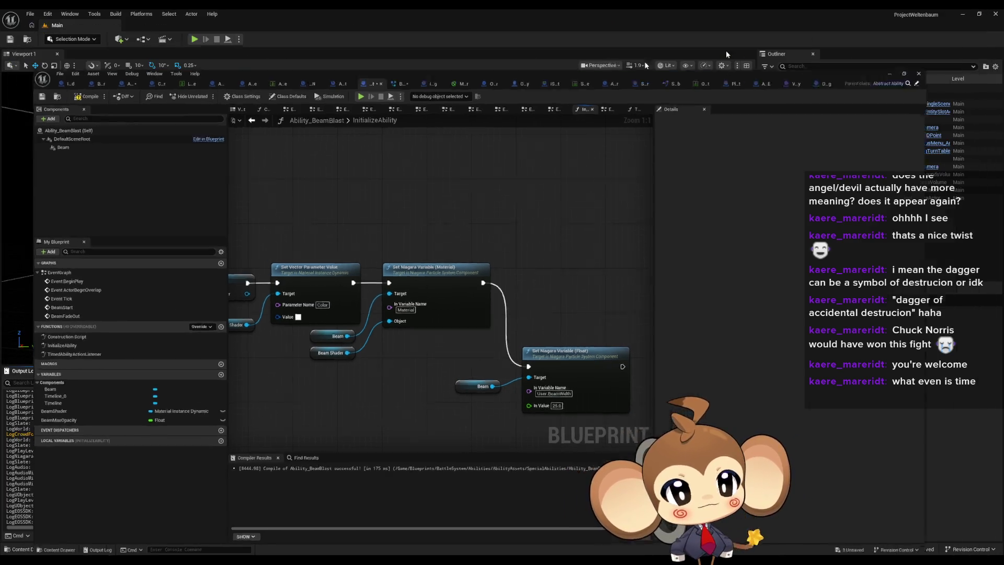
left_click(726, 53)
Step: Play the game in the editor, then pause, resume and pause again once the Beam Blast beam appears
left_click(195, 40)
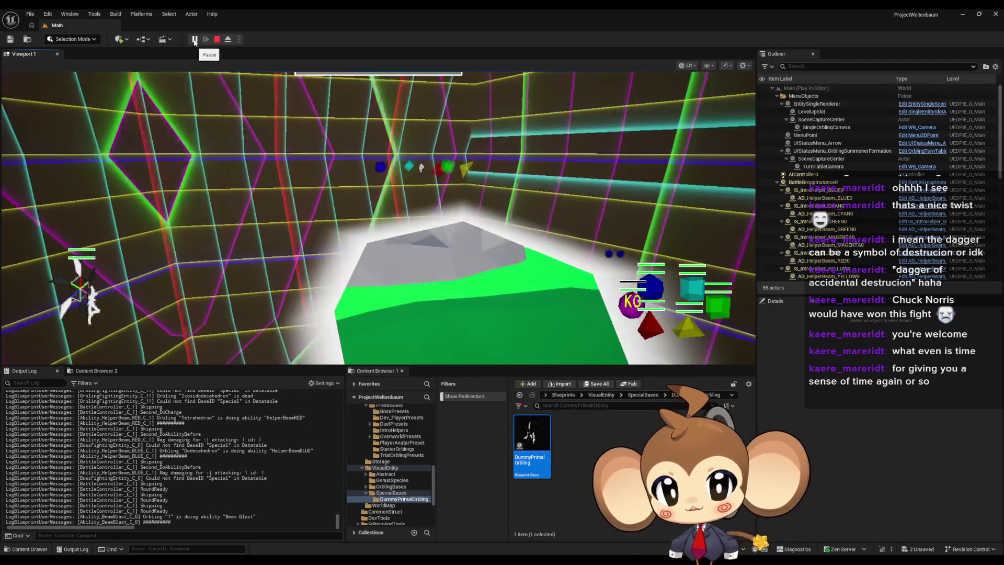
left_click(194, 39)
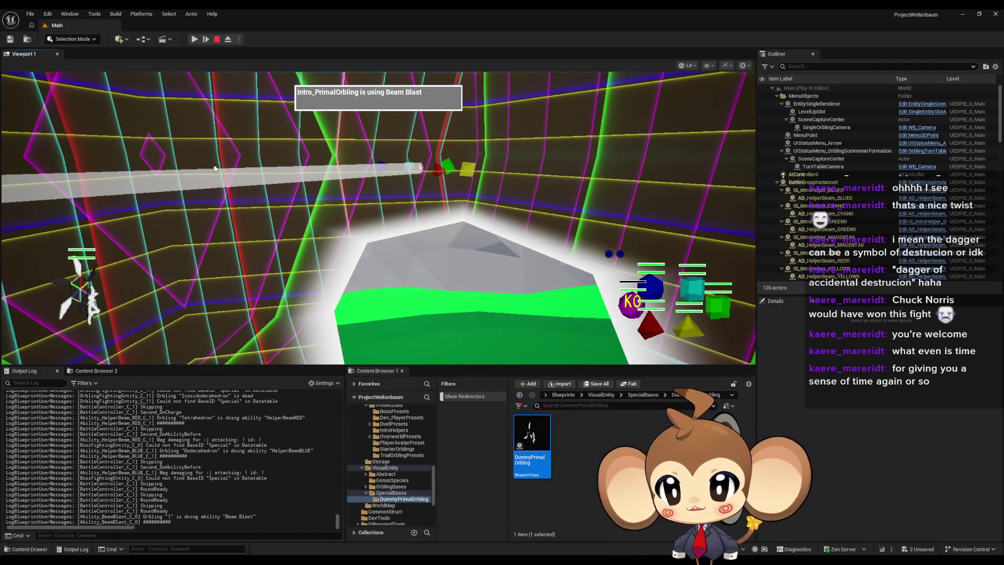
left_click(196, 40)
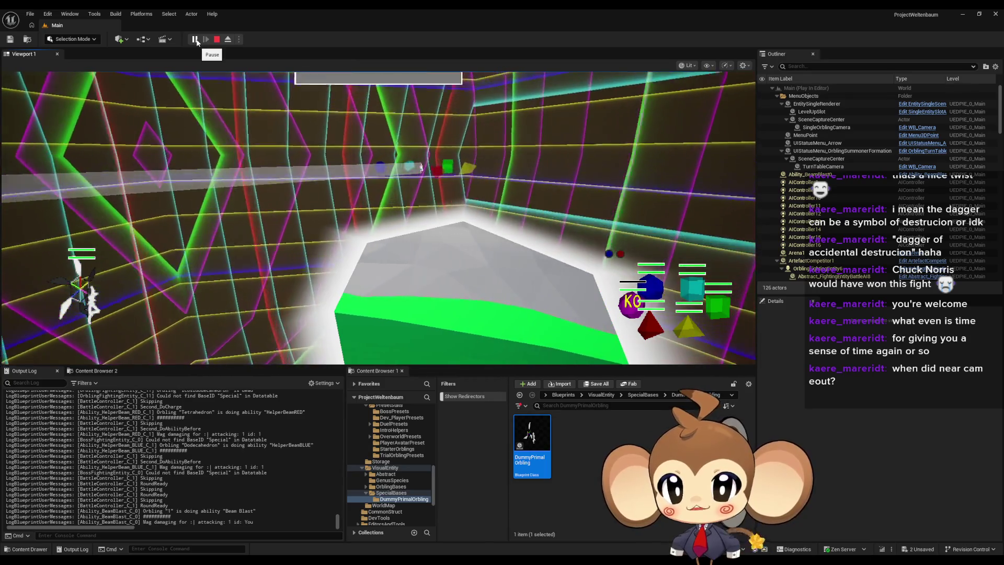
left_click(198, 42)
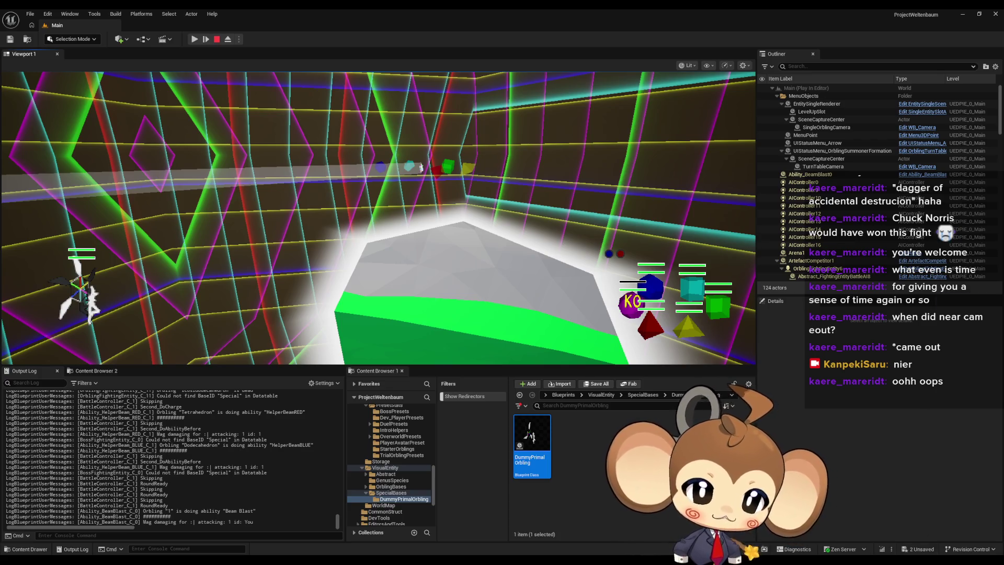
left_click_drag(314, 254, 384, 211)
Step: Maximise the Wikipedia window and scroll through the Nier: Automata article
double_click(384, 212)
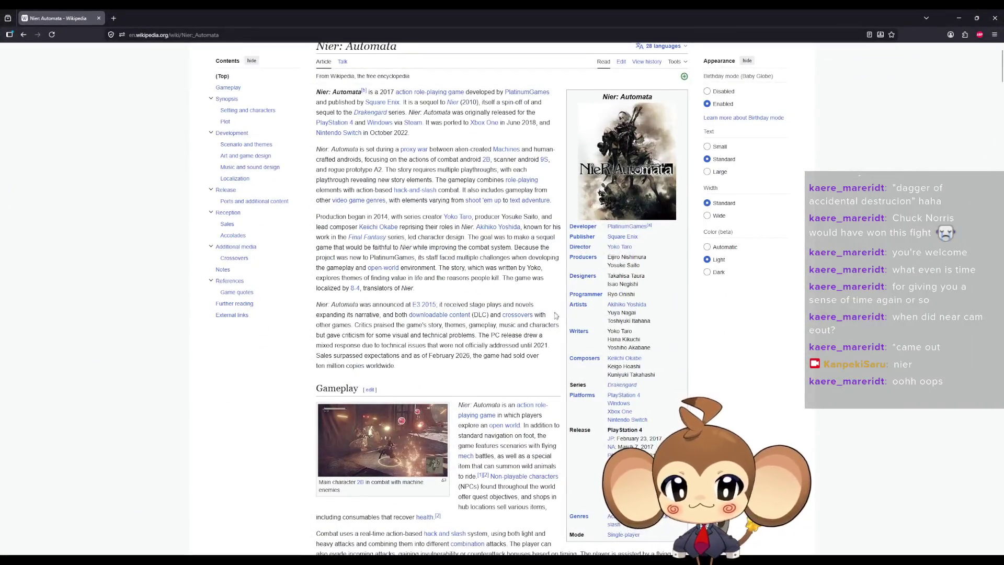
scroll(659, 390, "up", 2)
scroll(659, 390, "down", 2)
scroll(665, 408, "down", 1)
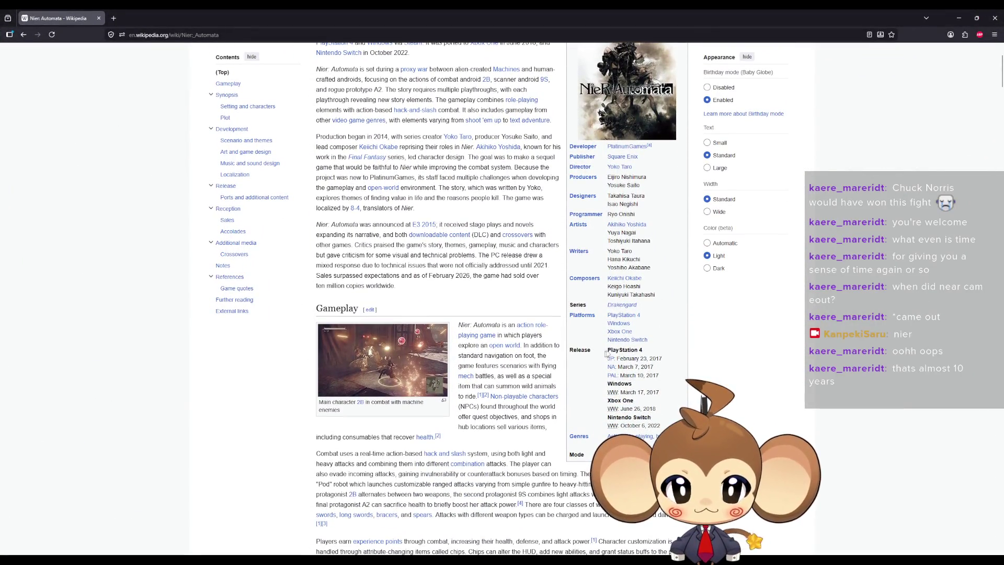
left_click_drag(616, 349, 647, 355)
scroll(370, 141, "up", 3)
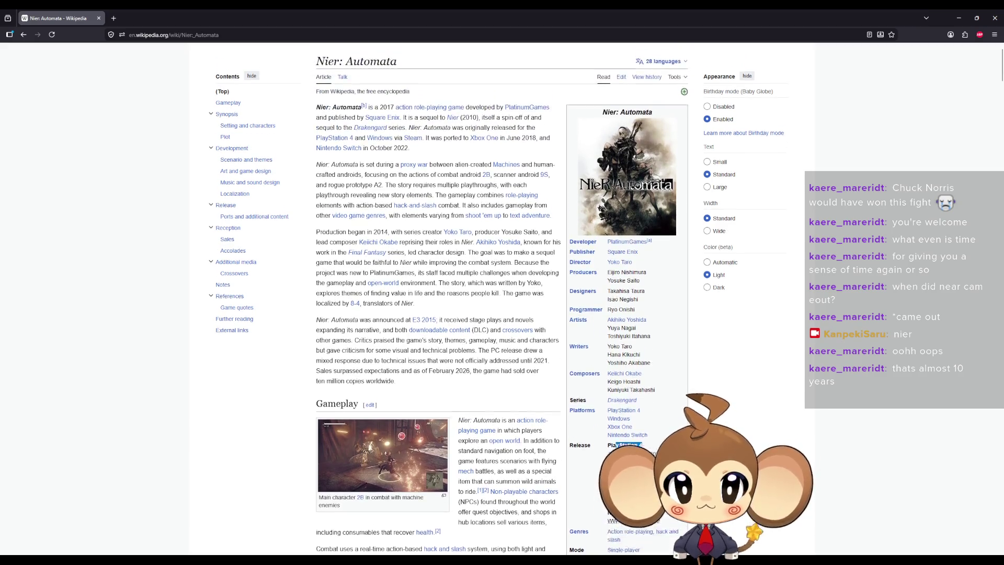
left_click_drag(370, 133, 391, 132)
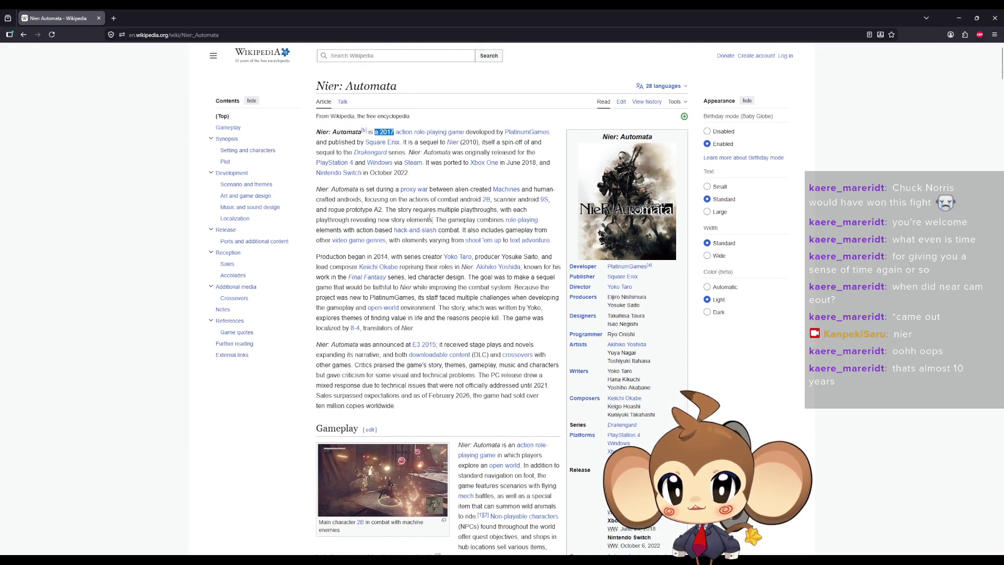
scroll(668, 405, "down", 3)
Step: Highlight the 2017 PAL and Windows release years and the JP release date in the infobox
double_click(652, 375)
double_click(652, 391)
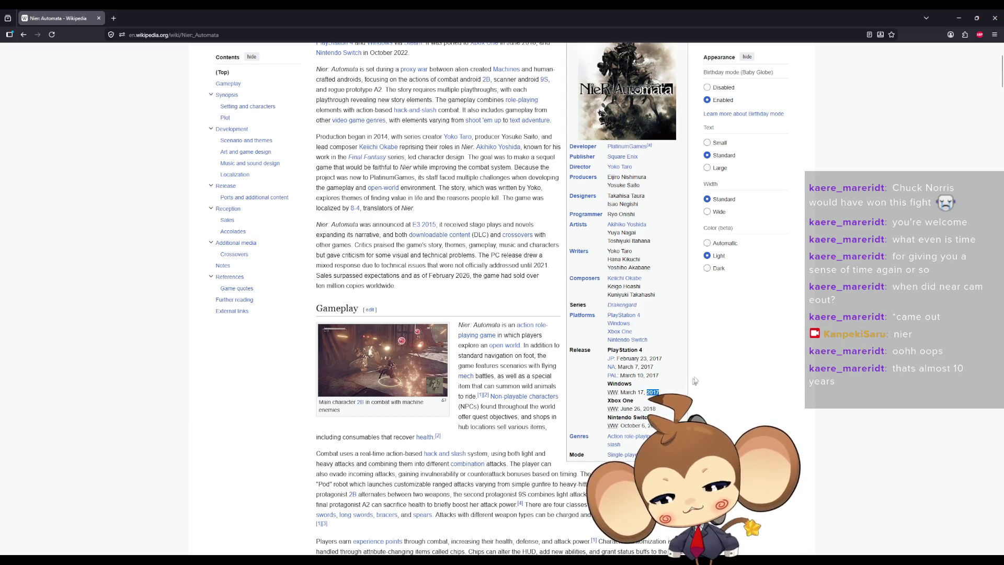
scroll(660, 398, "up", 1)
left_click_drag(657, 398, 663, 398)
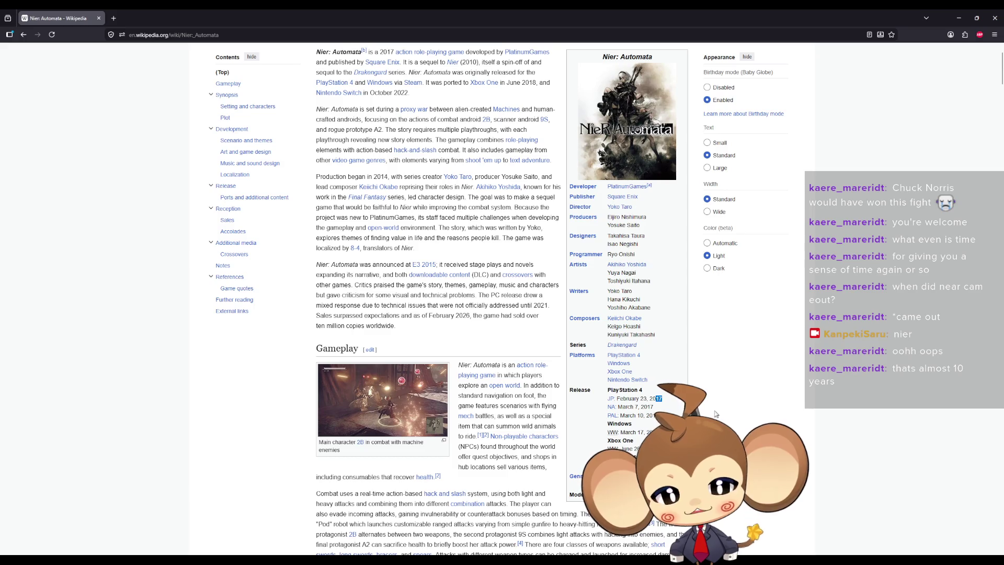
double_click(710, 410)
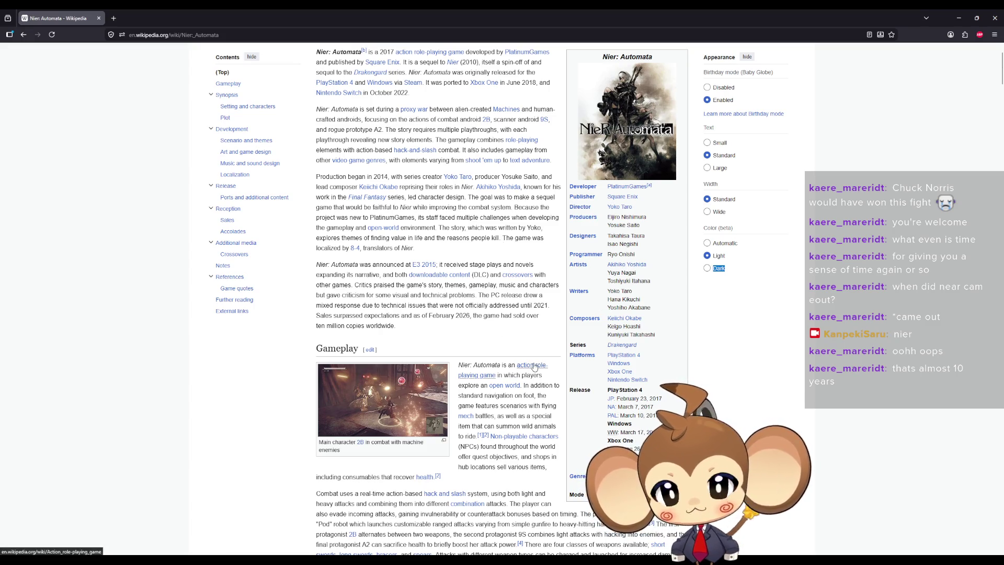
scroll(533, 366, "up", 3)
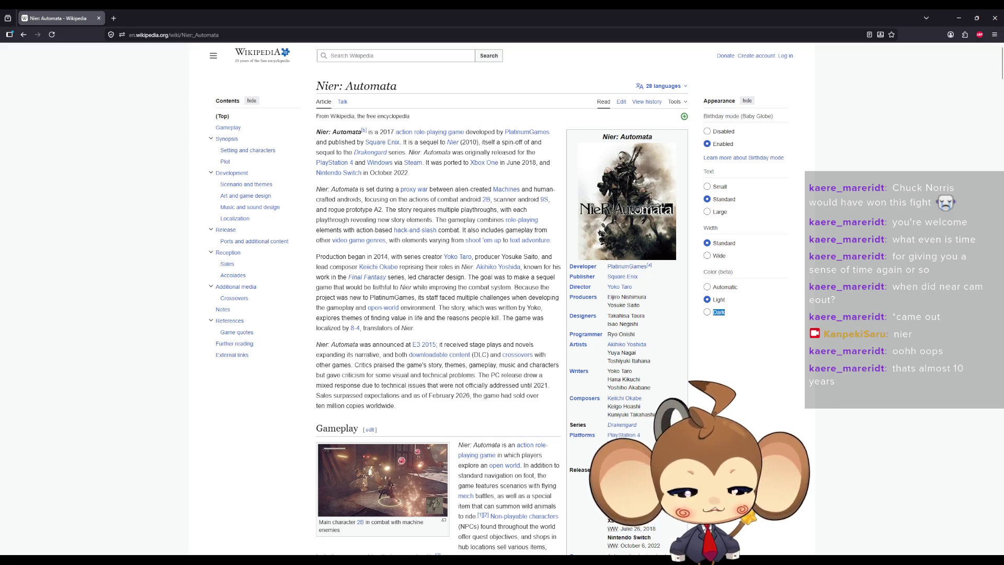
scroll(379, 290, "down", 1)
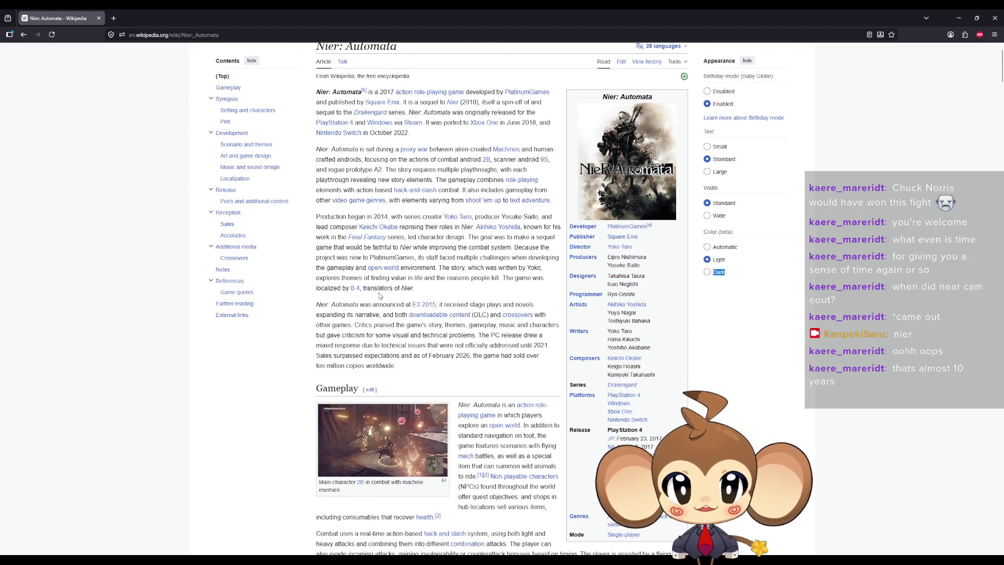
scroll(467, 208, "up", 1)
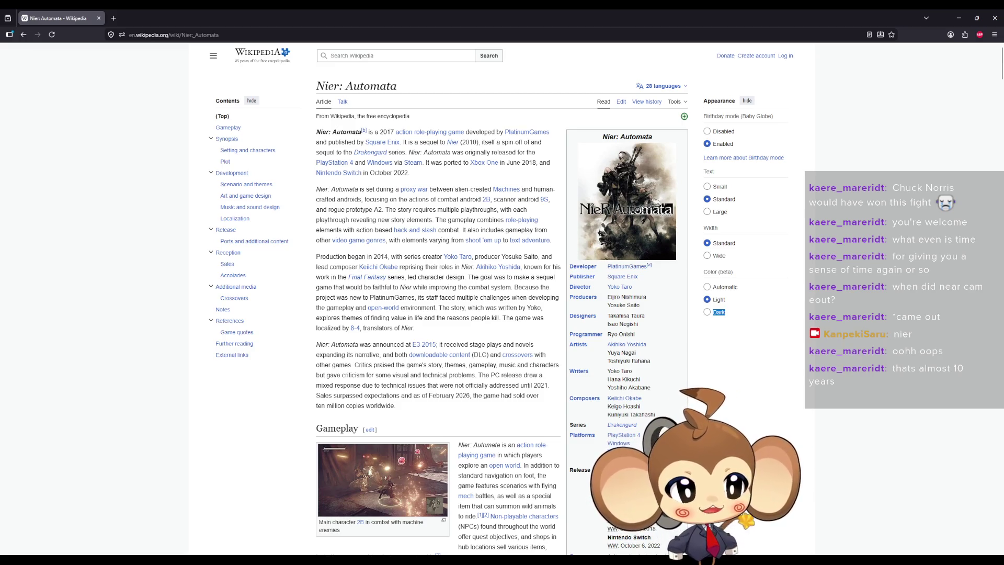
key("alt+Tab")
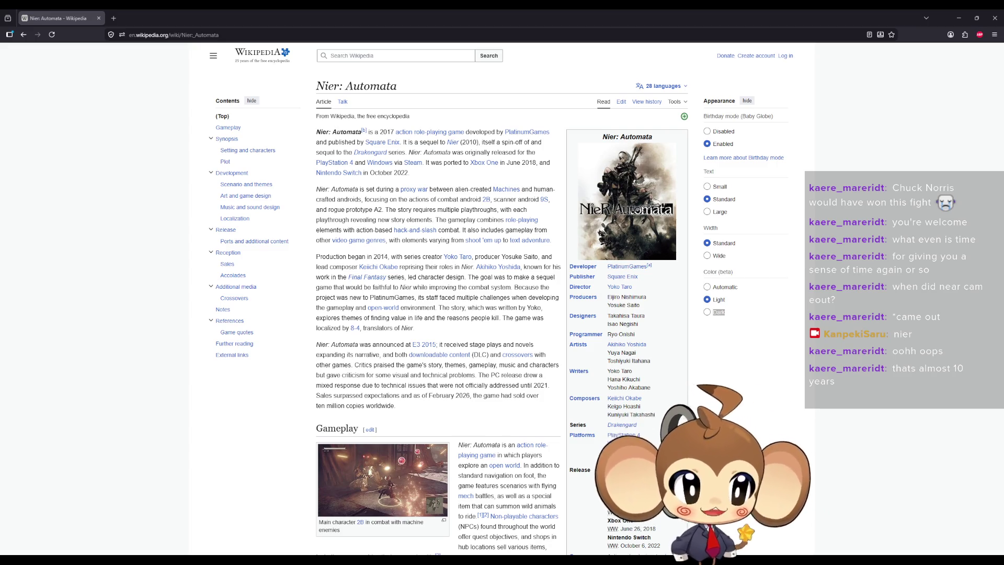
Step: Open Ability_BeamBlast's EventGraph and set the debug object to the Ability_BeamBlast0 instance
left_click(743, 281)
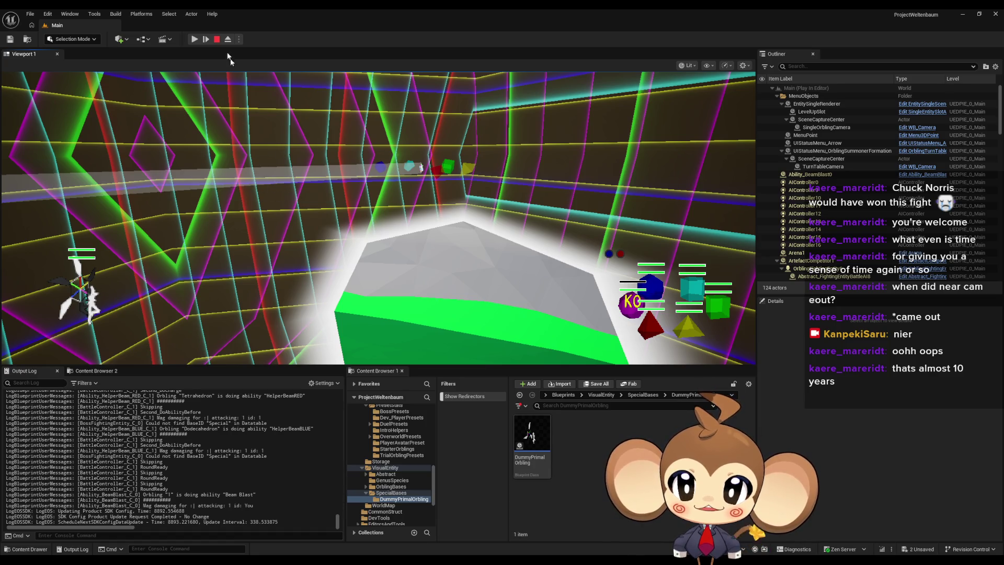
left_click(431, 538)
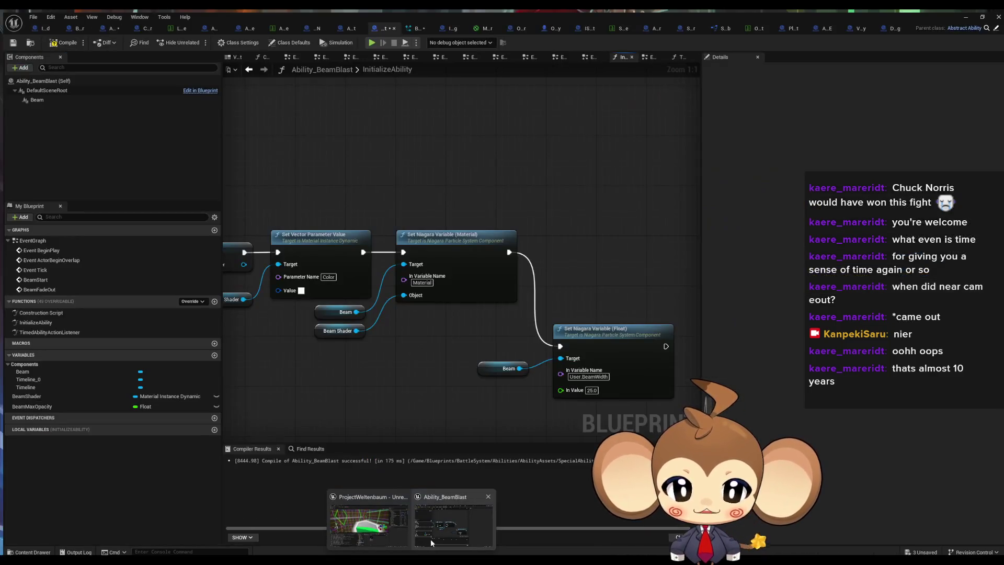
double_click(30, 236)
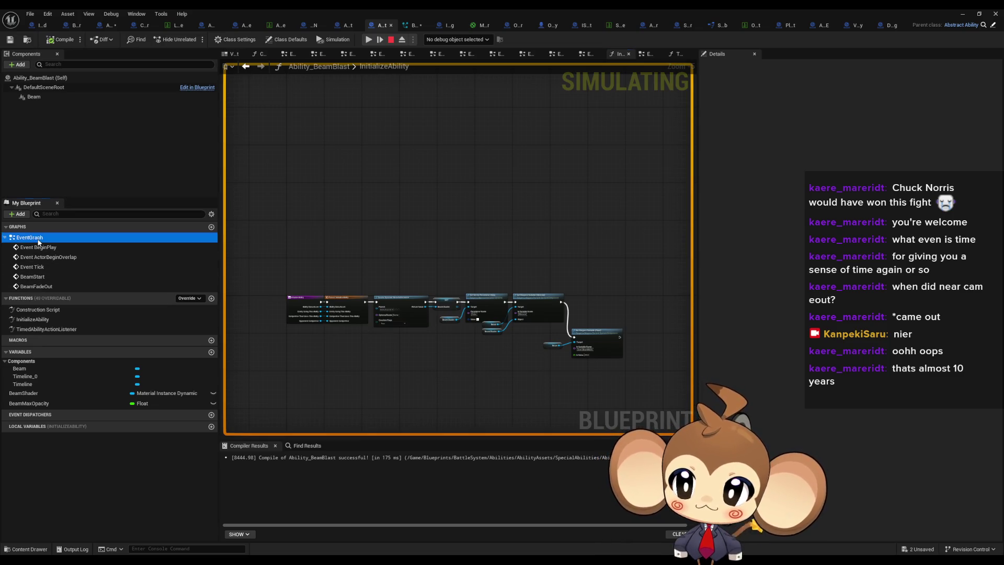
left_click(450, 42)
left_click(450, 60)
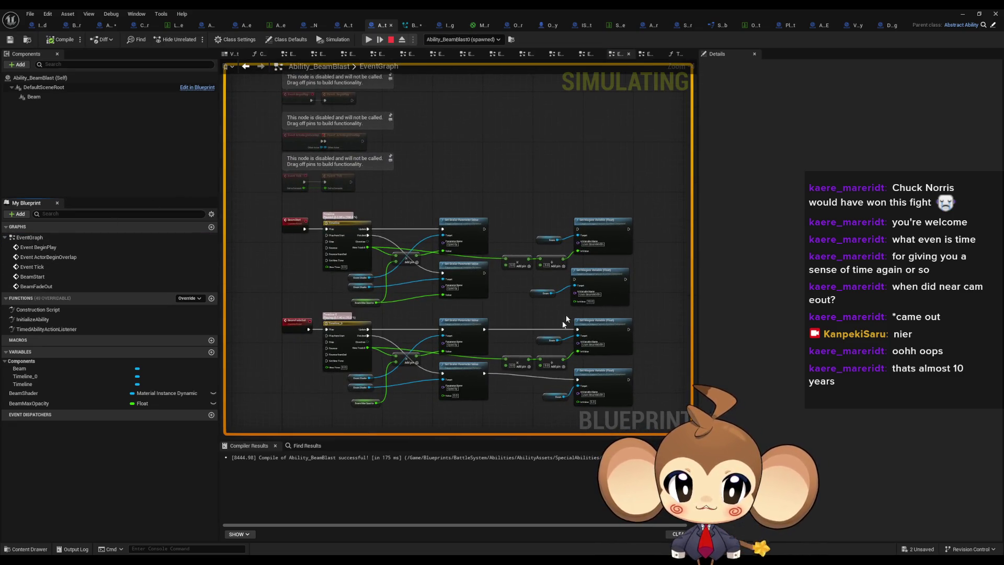
Step: Pan the graph to the Set Niagara Variable nodes and resume the paused simulation
scroll(576, 322, "up", 4)
mouse_move(510, 361)
left_mouse_down()
mouse_move(819, 324)
mouse_move(852, 337)
left_mouse_up()
left_click_drag(762, 296, 507, 296)
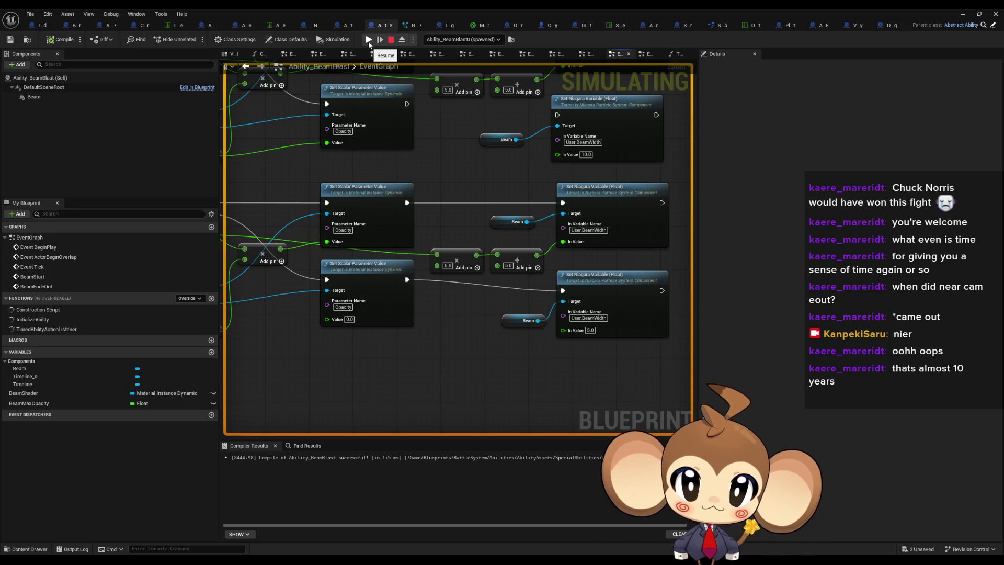
left_click(368, 41)
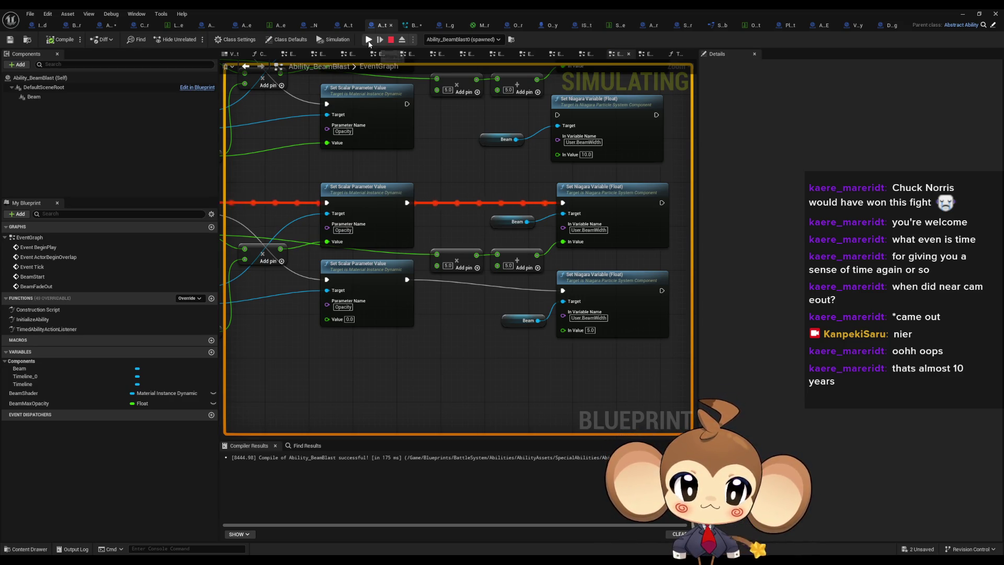
Step: Center on the middle BeamWidth Set Niagara node, select it with its inputs, then deselect
mouse_move(565, 247)
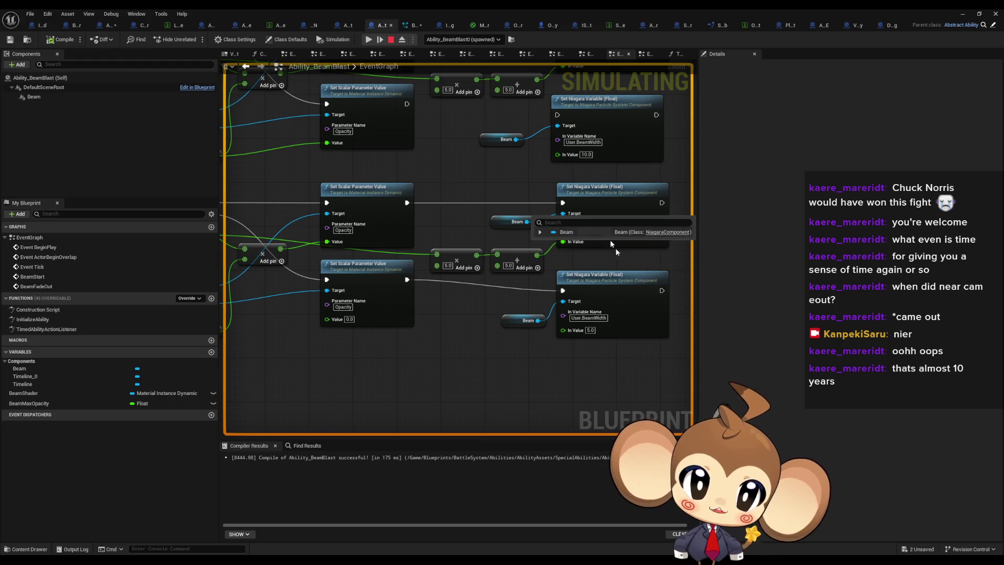
left_click_drag(621, 283, 484, 310)
scroll(484, 310, "up", 1)
left_click(447, 249)
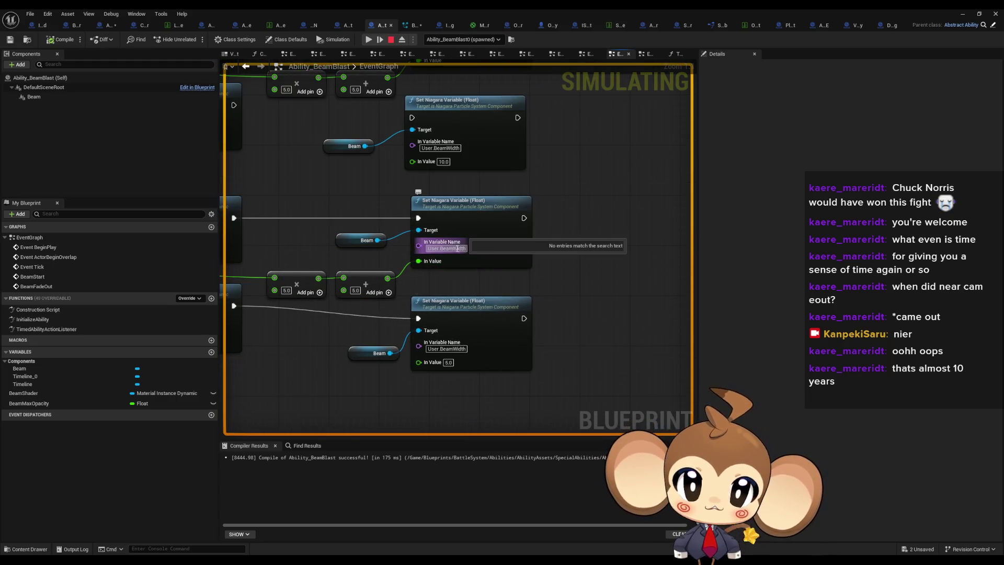
mouse_move(313, 199)
left_mouse_down()
mouse_move(341, 233)
mouse_move(497, 286)
left_mouse_up()
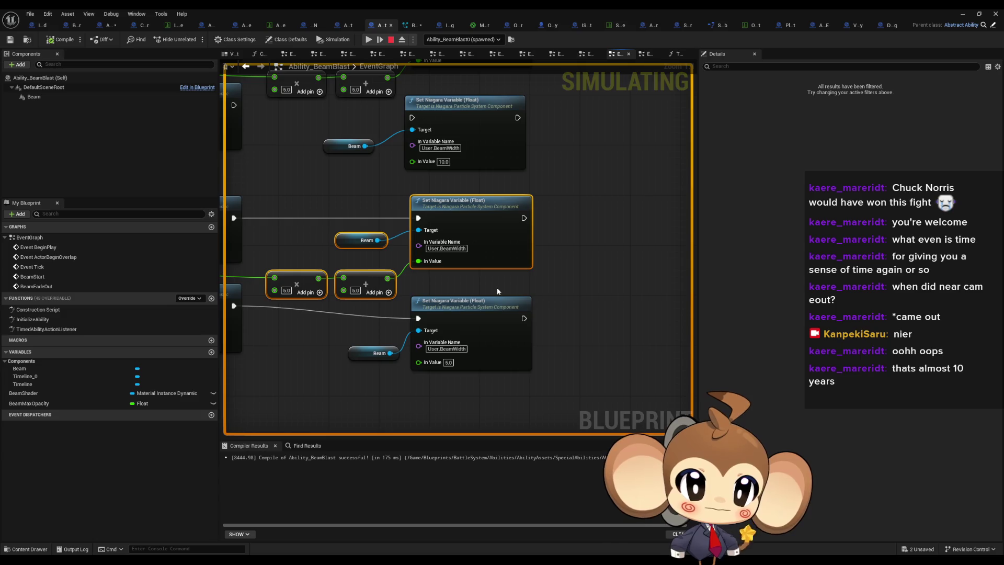
left_click(498, 288)
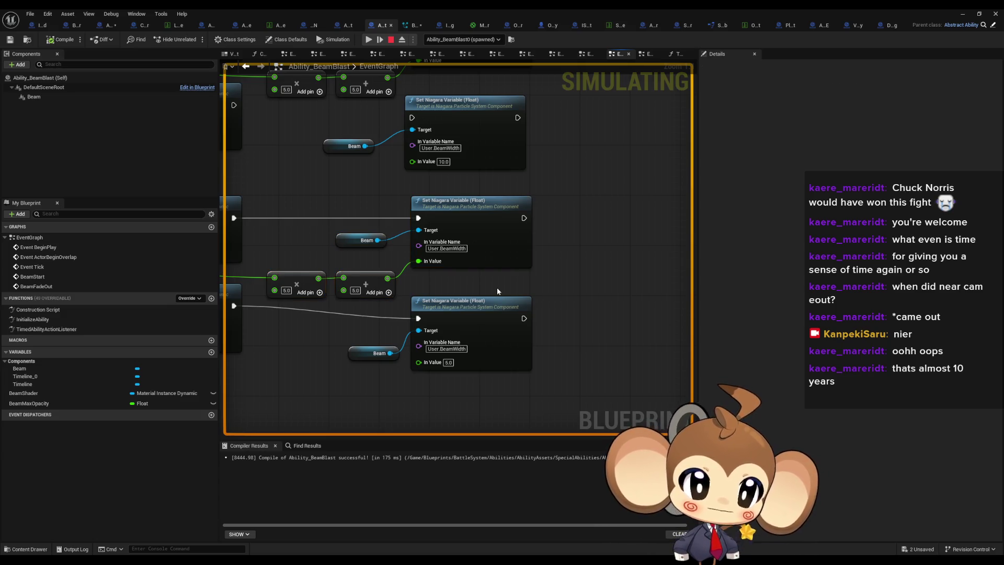